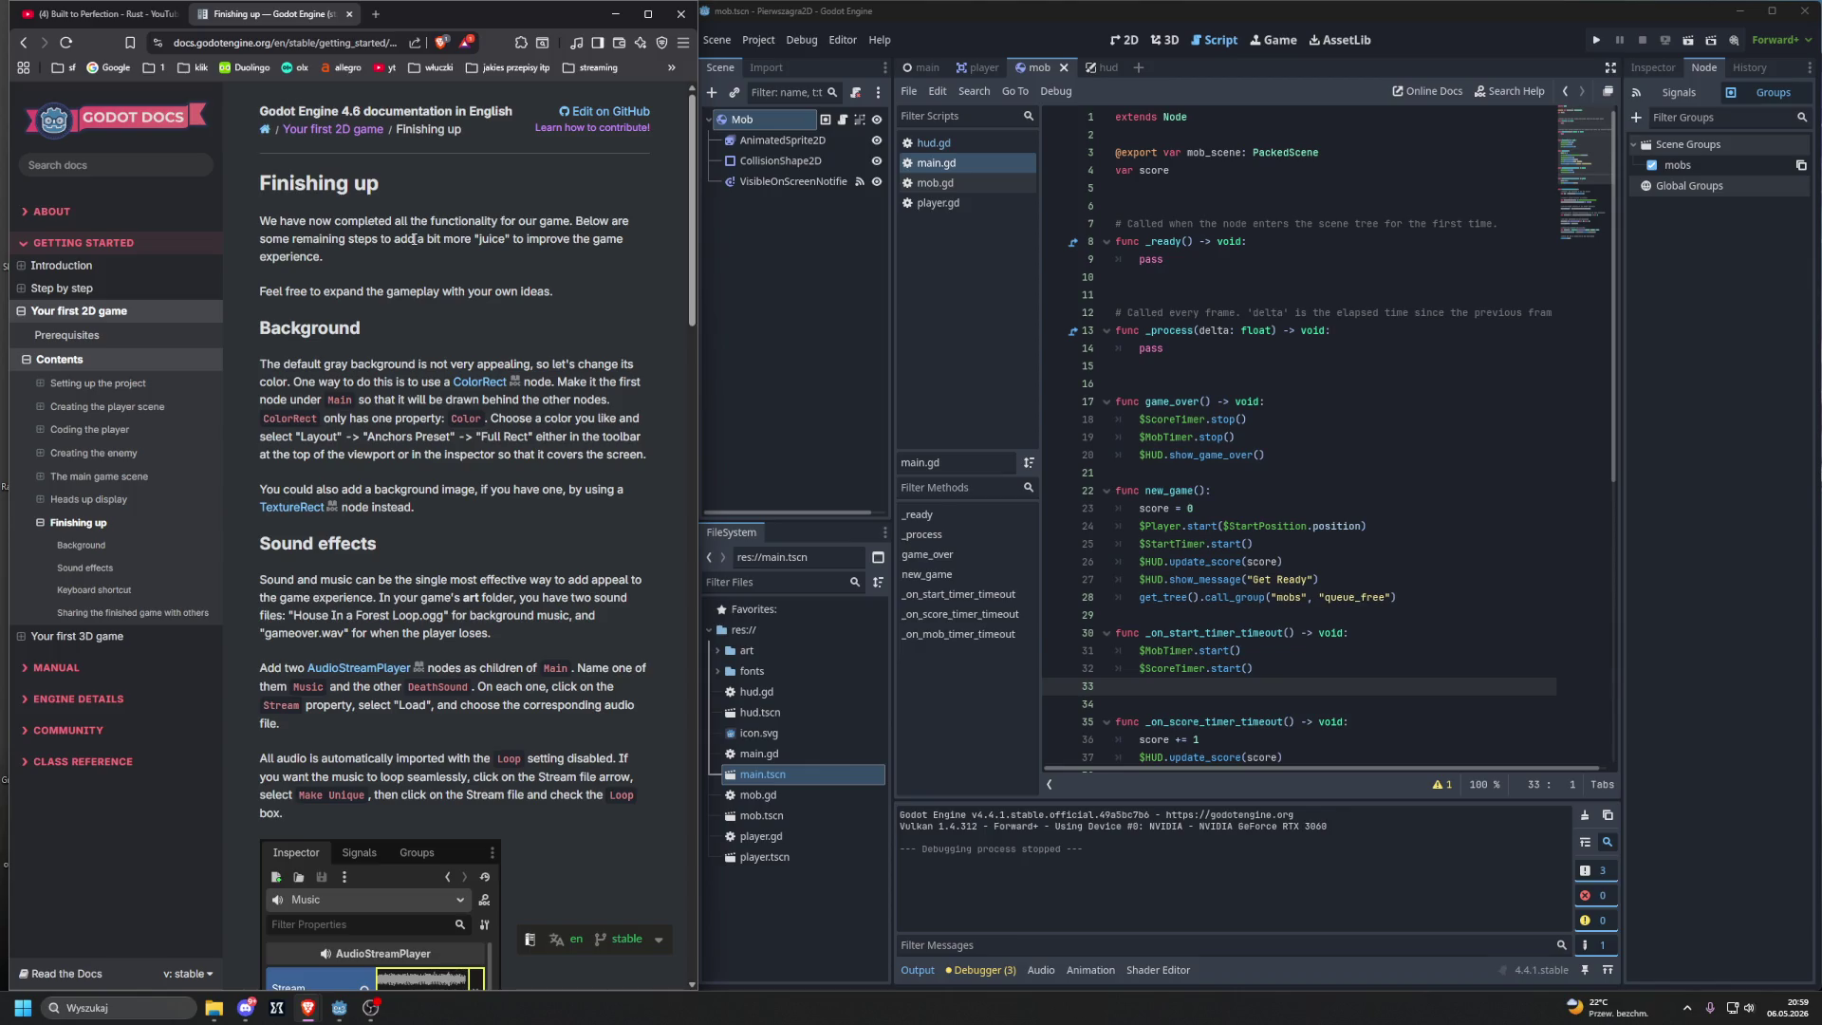
Step: Switch to the main scene and select its root Main node to add a child
scroll(425, 236, down, 1)
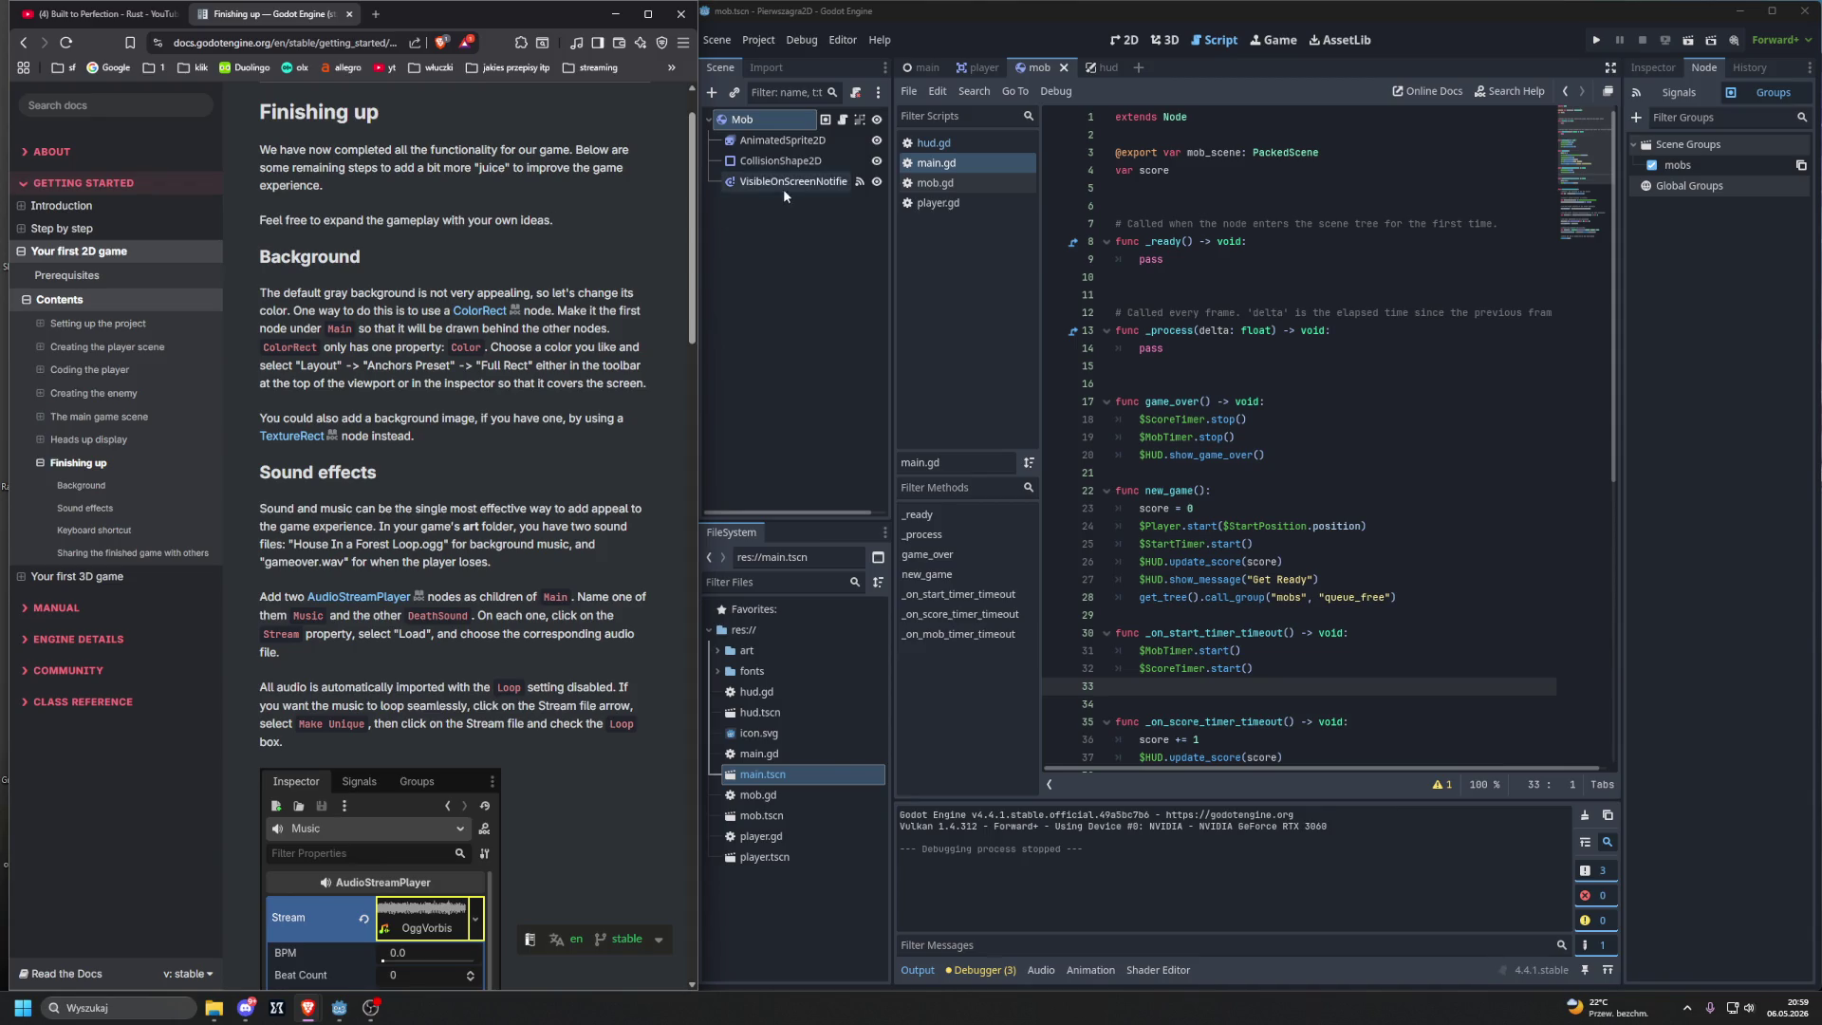
click(924, 65)
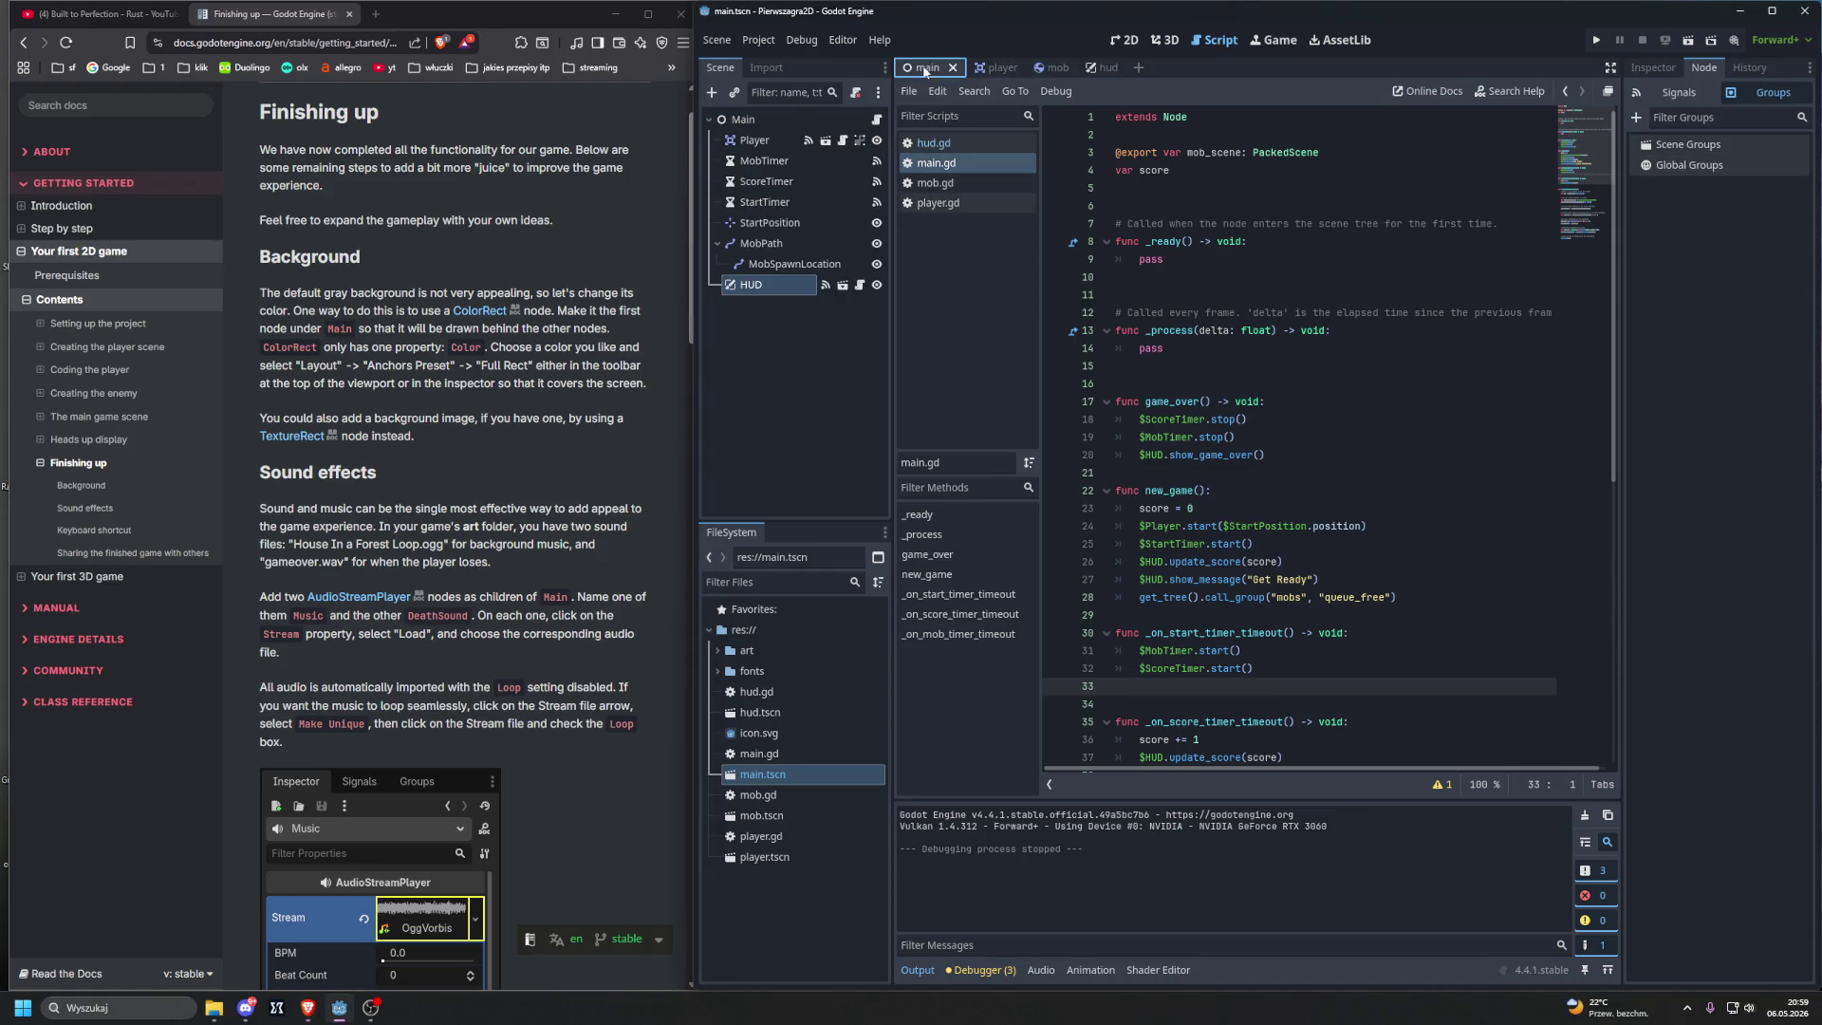
click(767, 118)
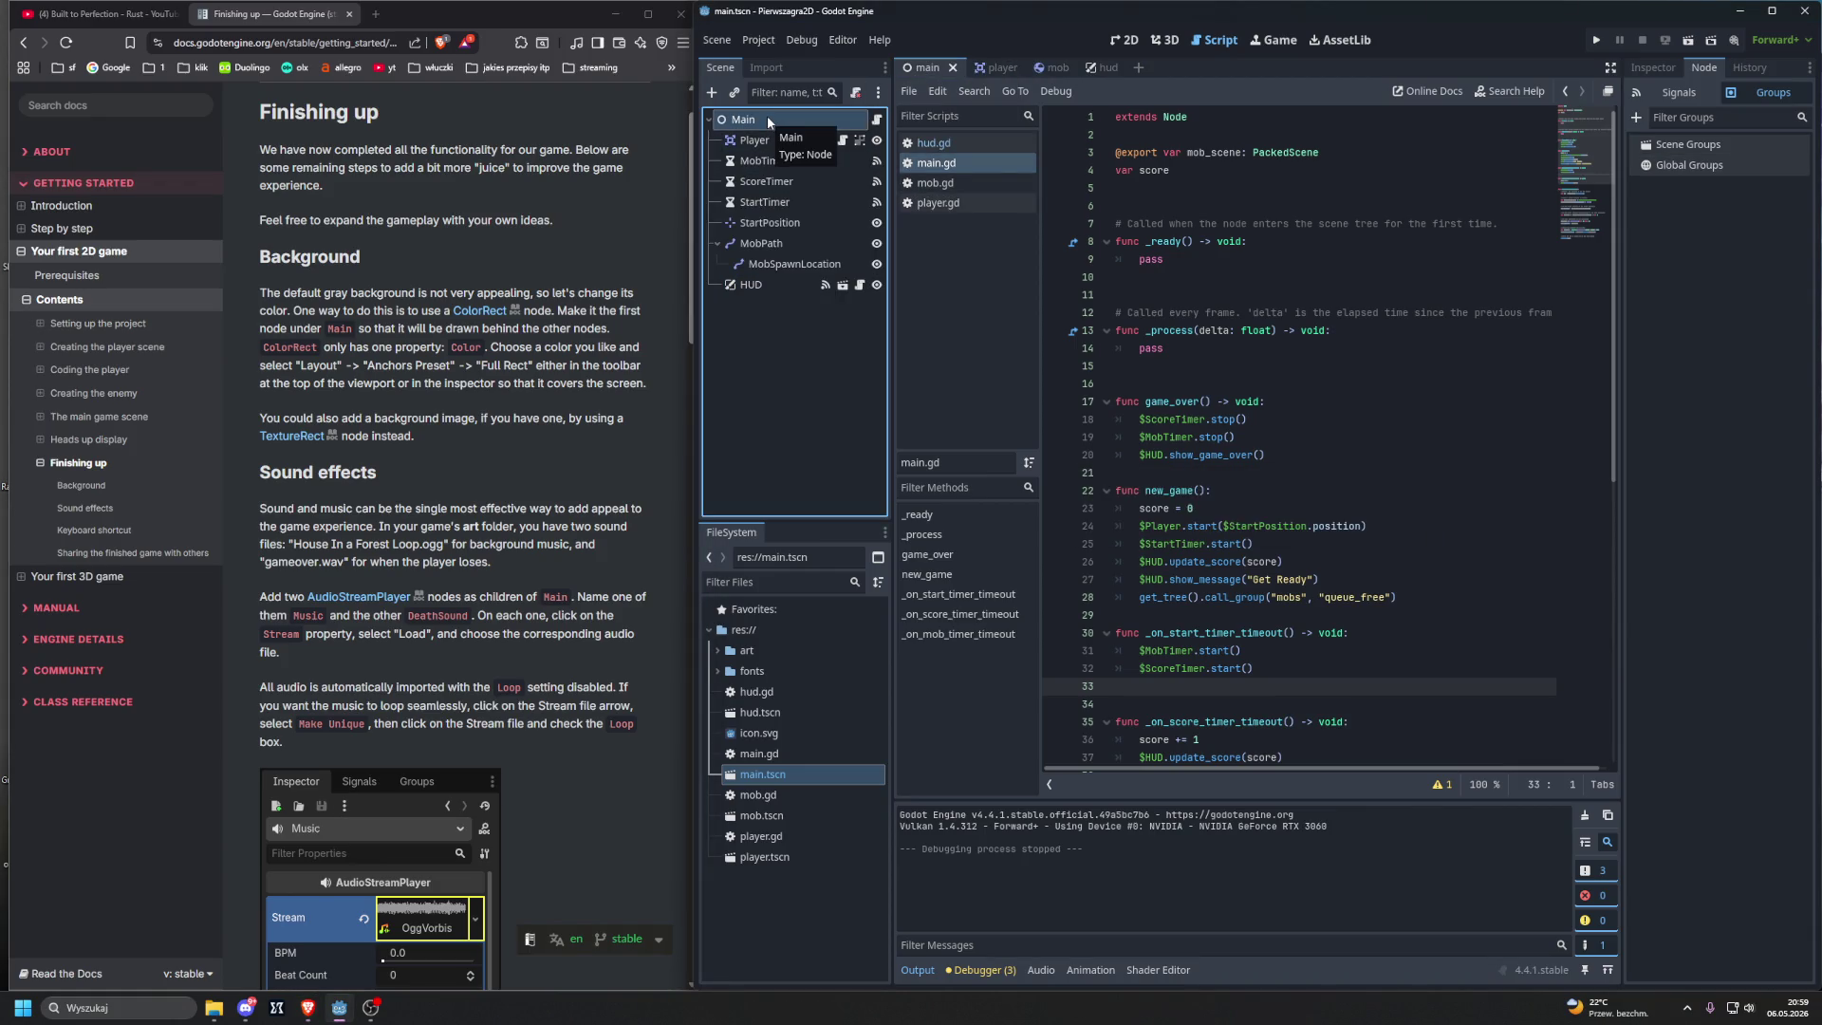
key(ctrl+a)
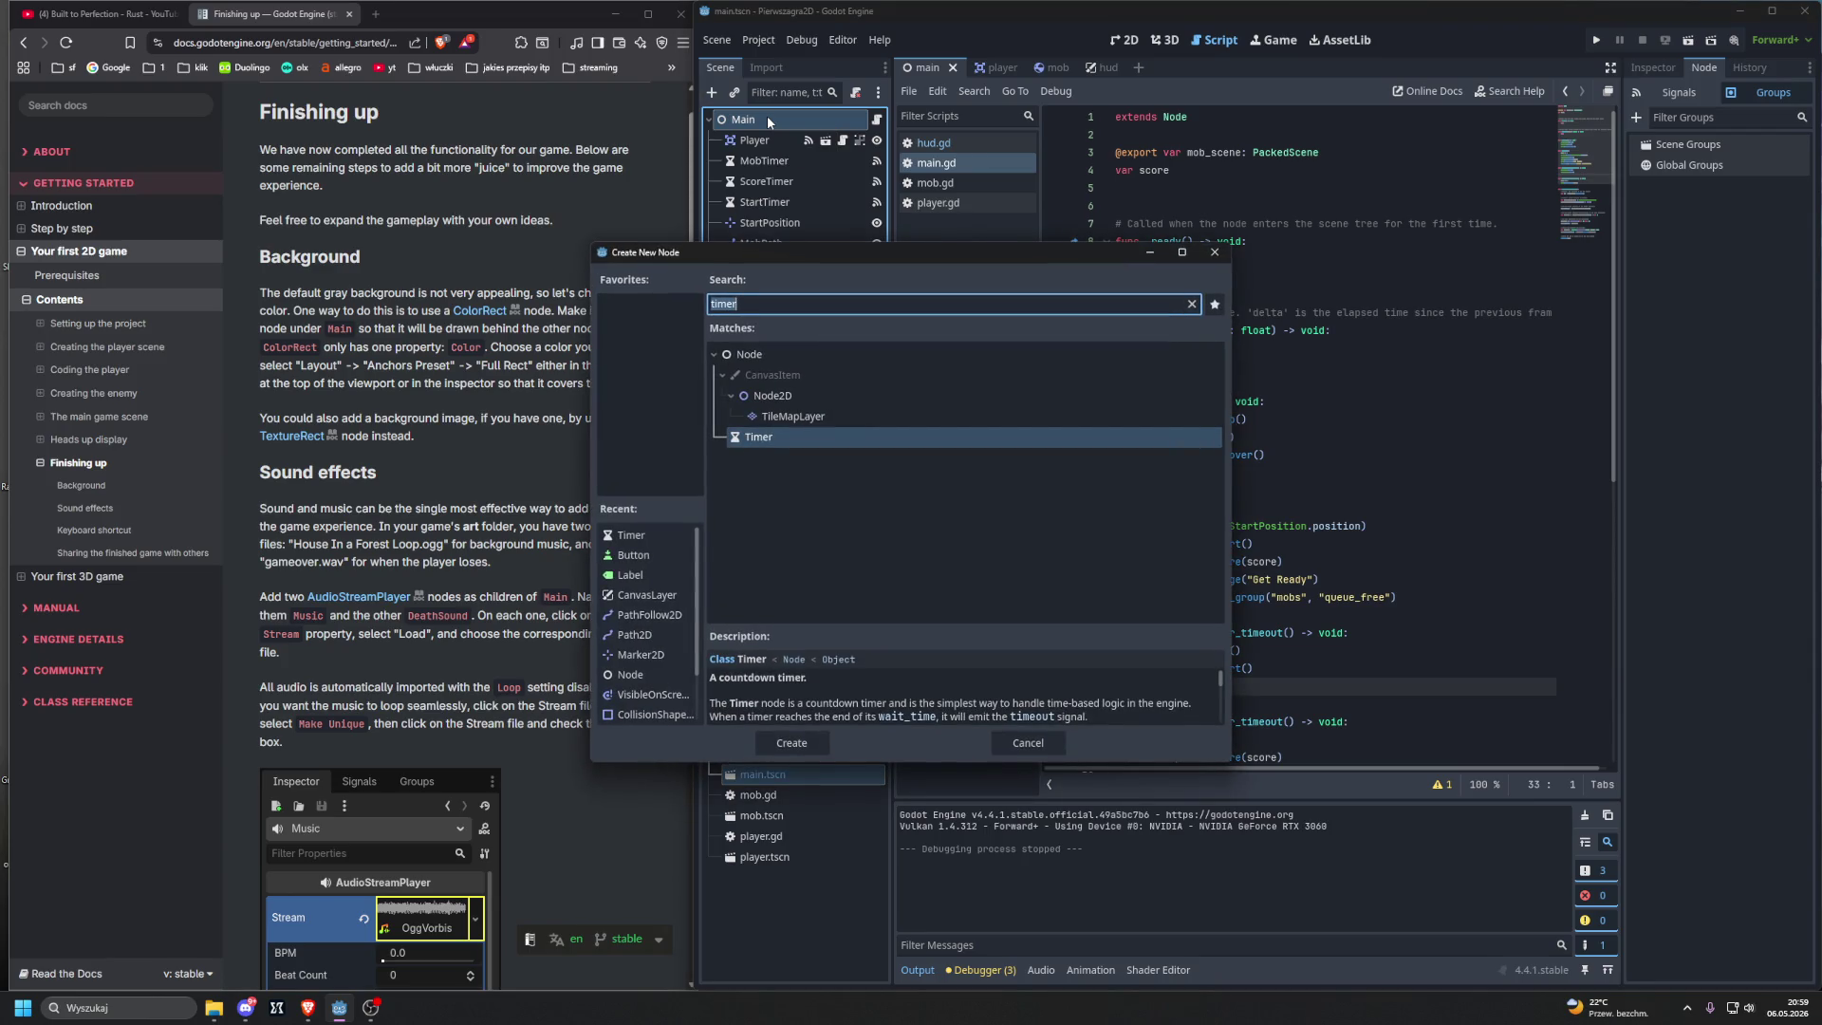
Step: Create a ColorRect under Main and move it above Player as the first child
text(colorr)
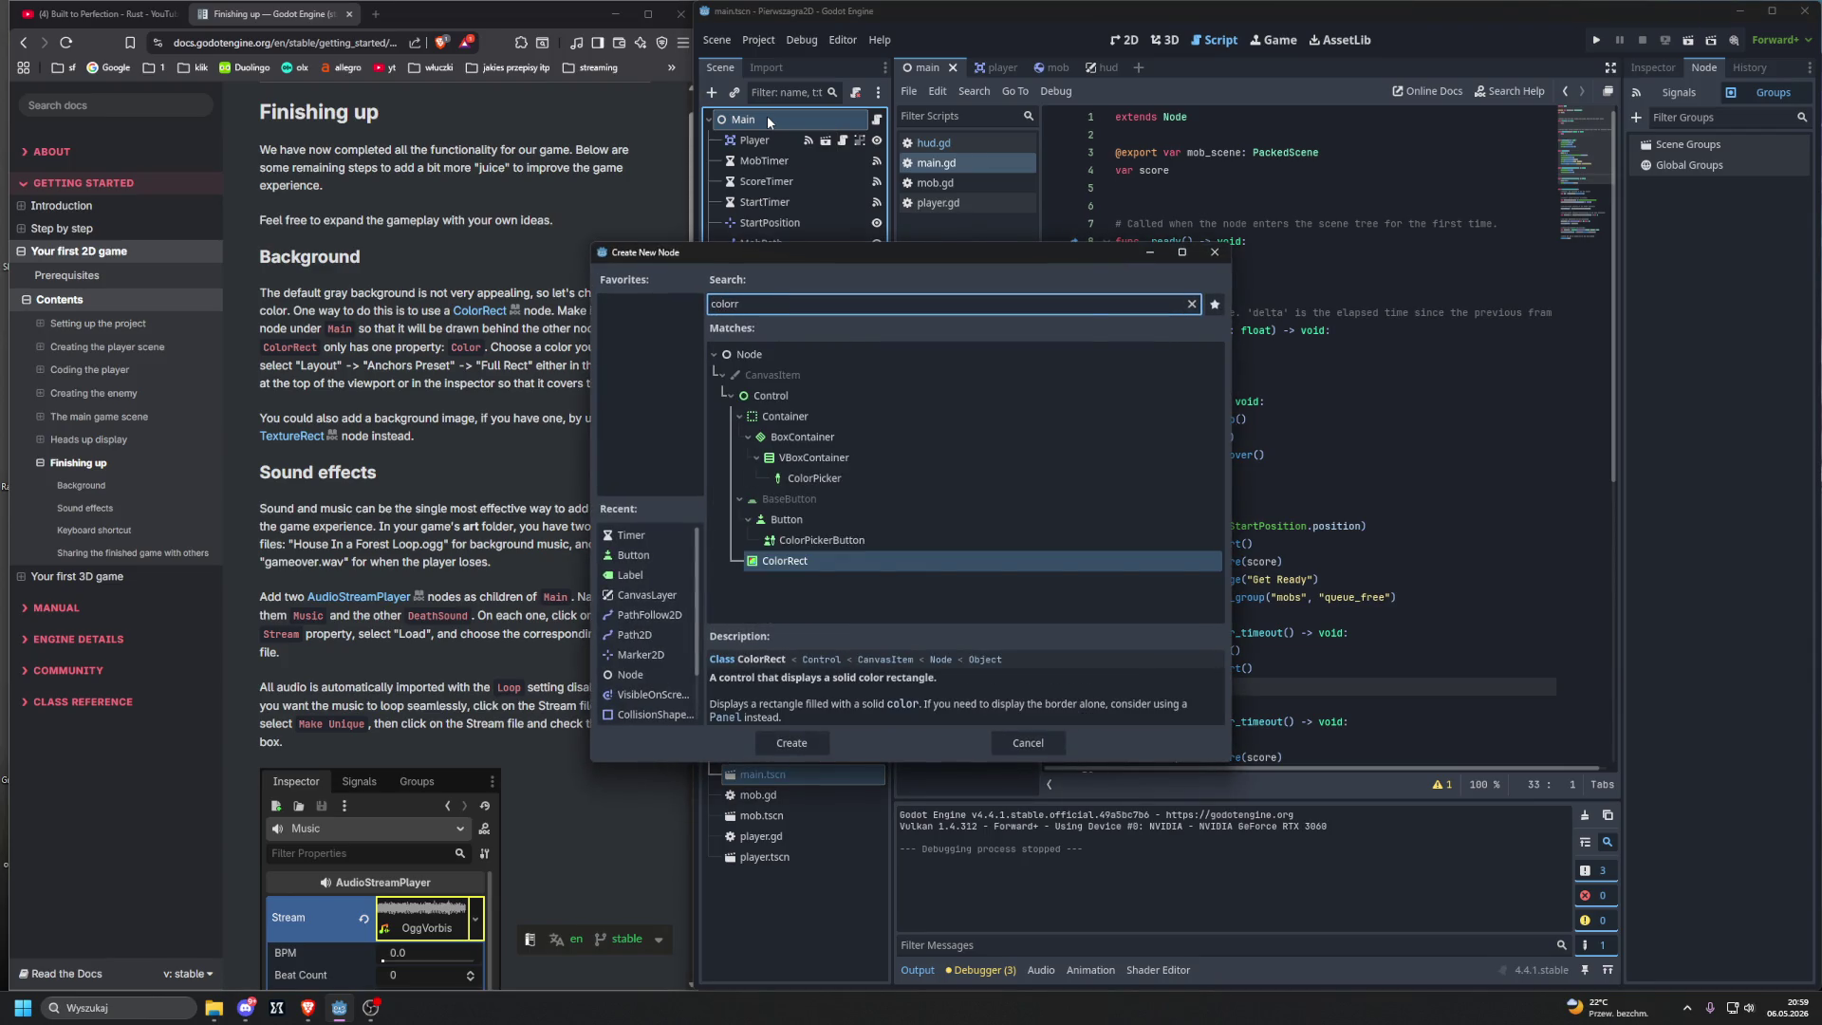
key(Return)
drag(754, 308, 741, 140)
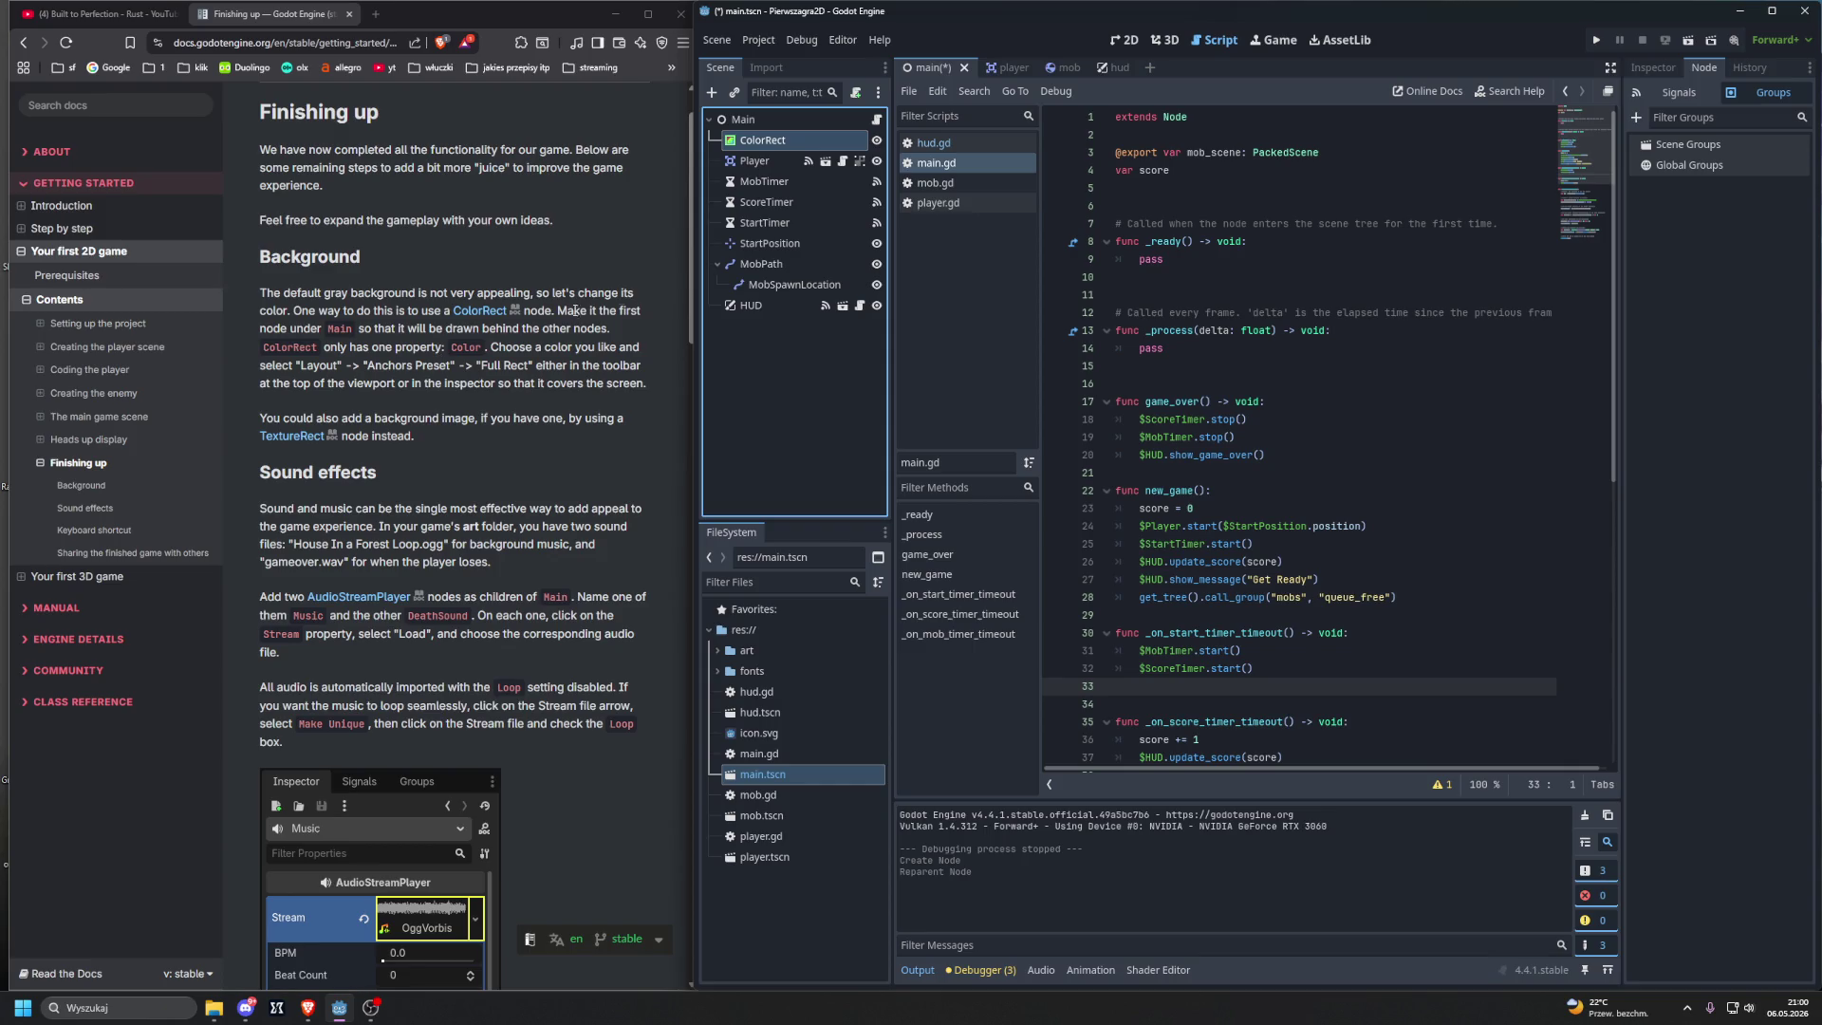
click(765, 152)
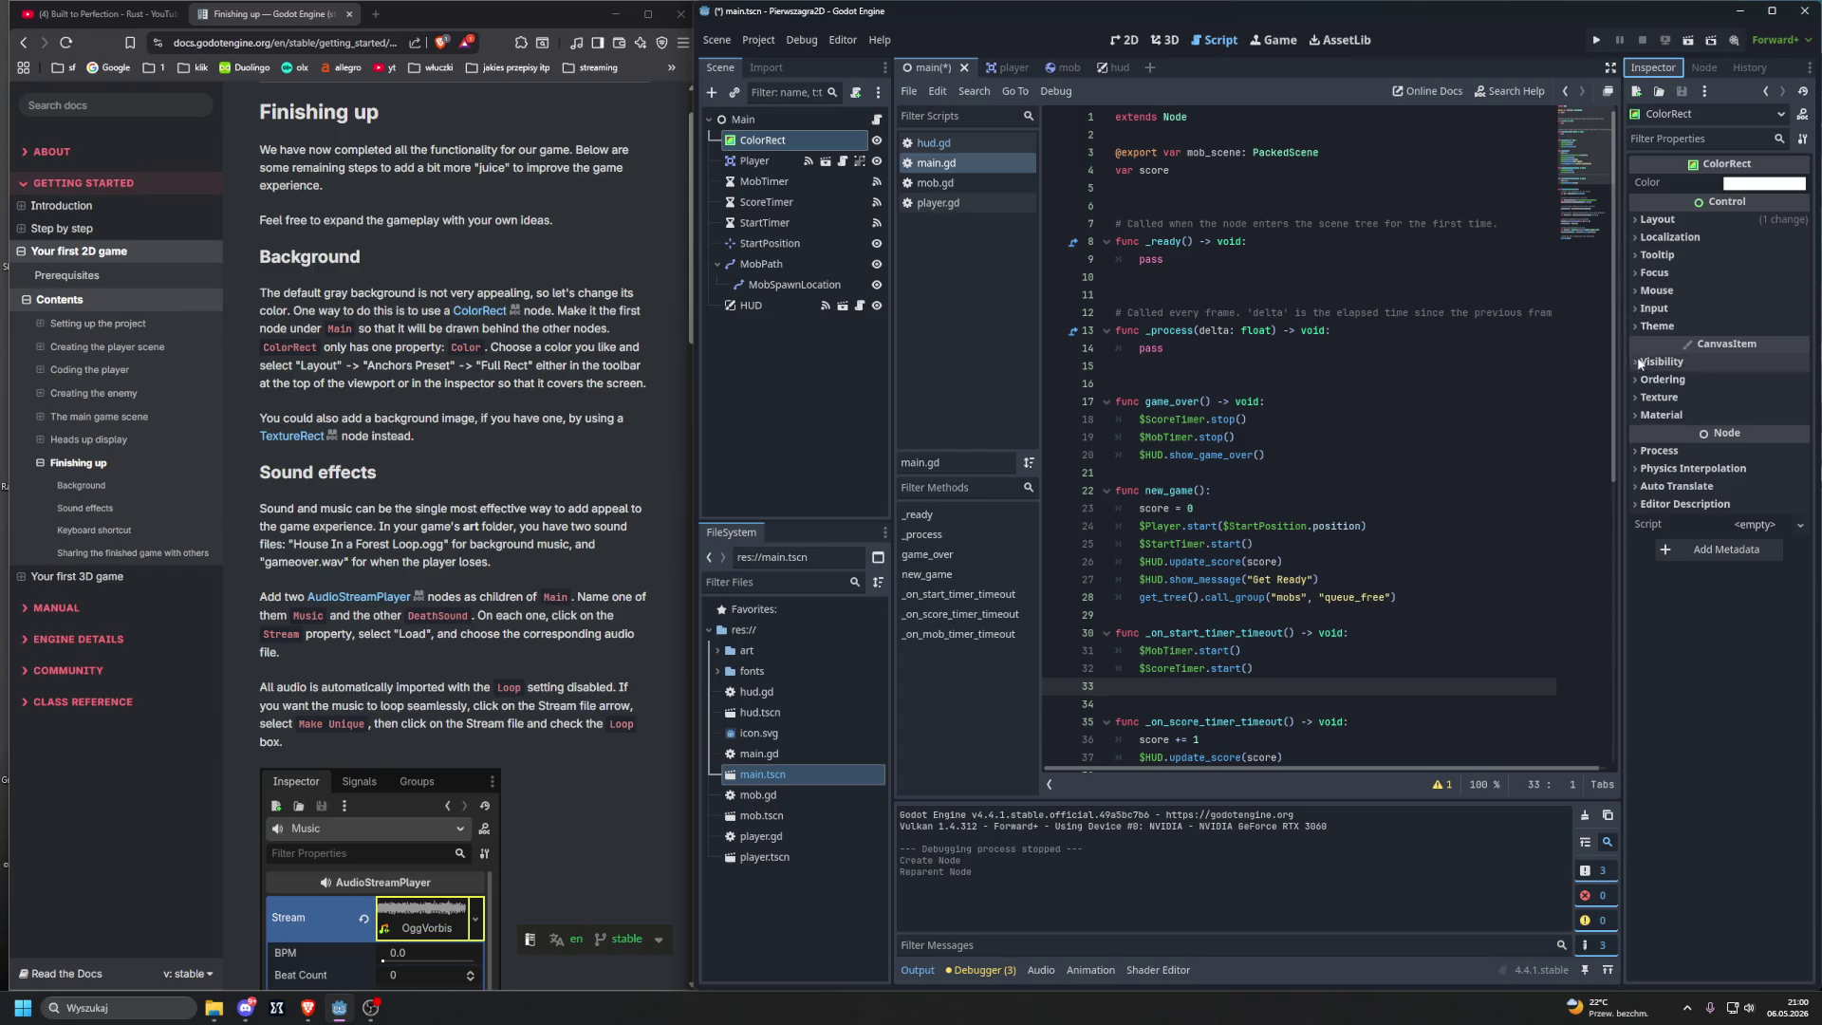
Step: Set the ColorRect's Color property to light green (a5d388)
click(1634, 399)
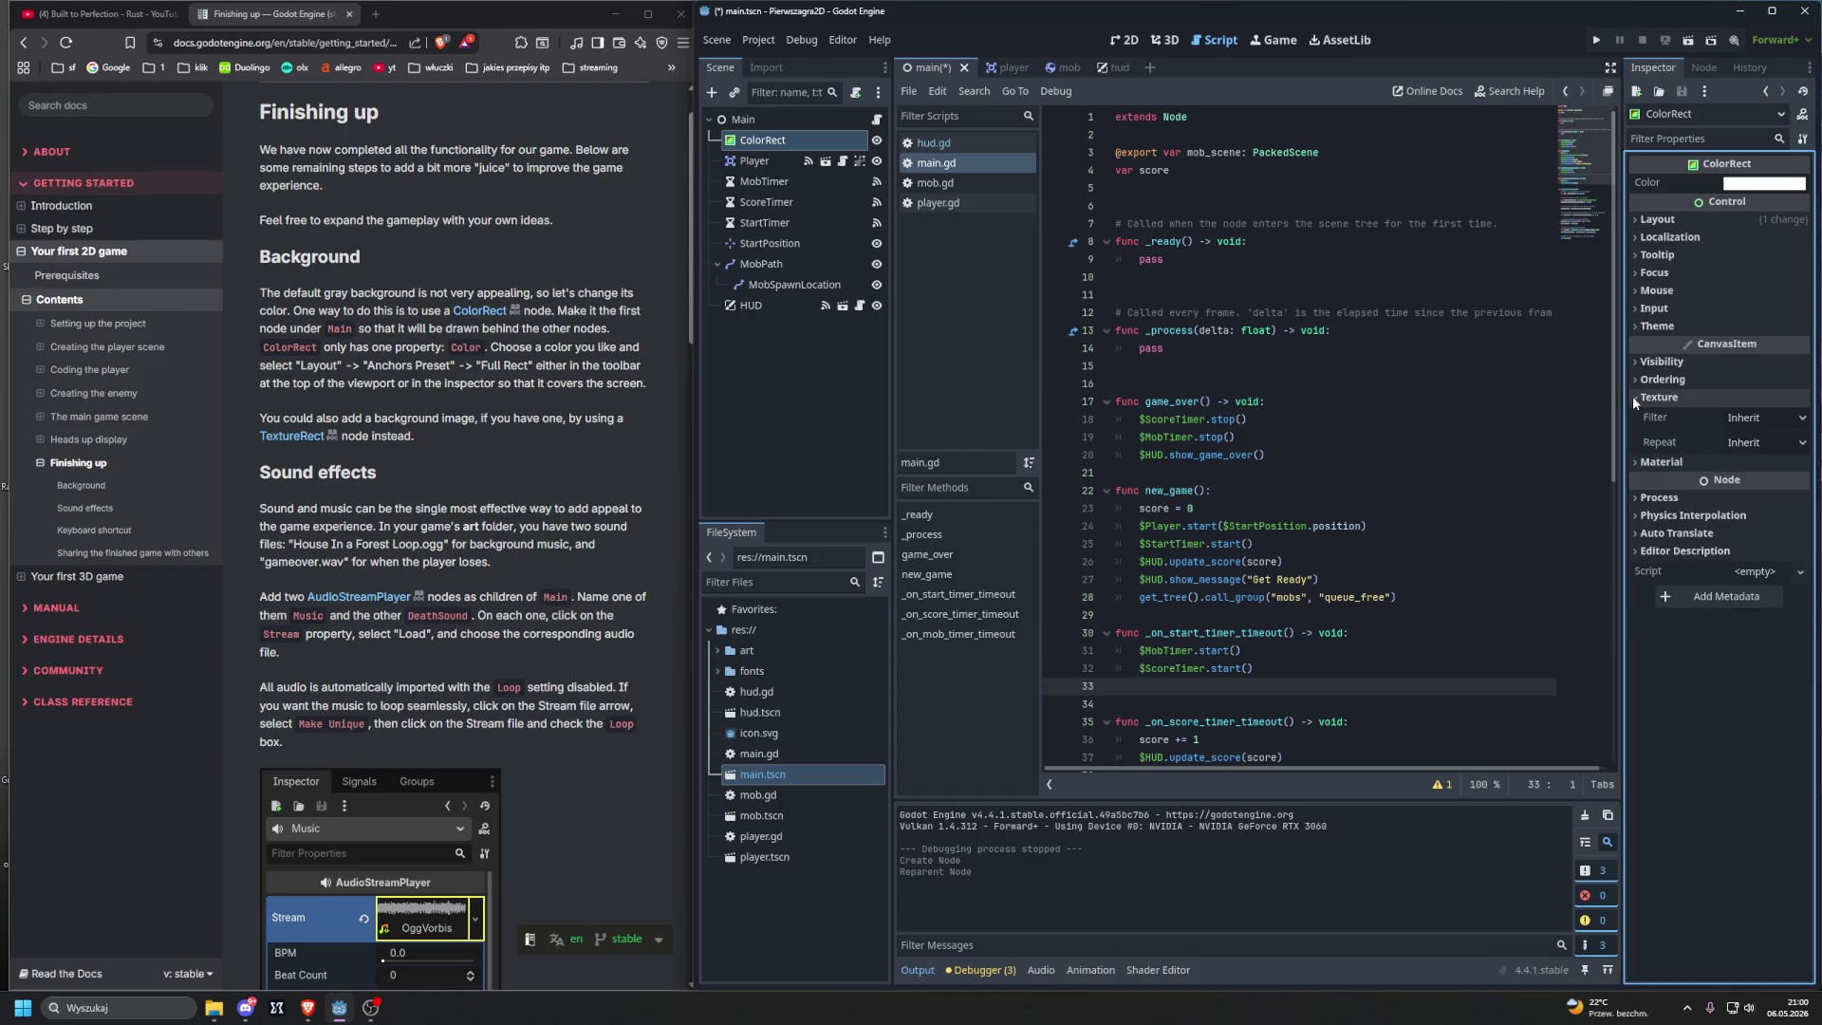
click(1632, 395)
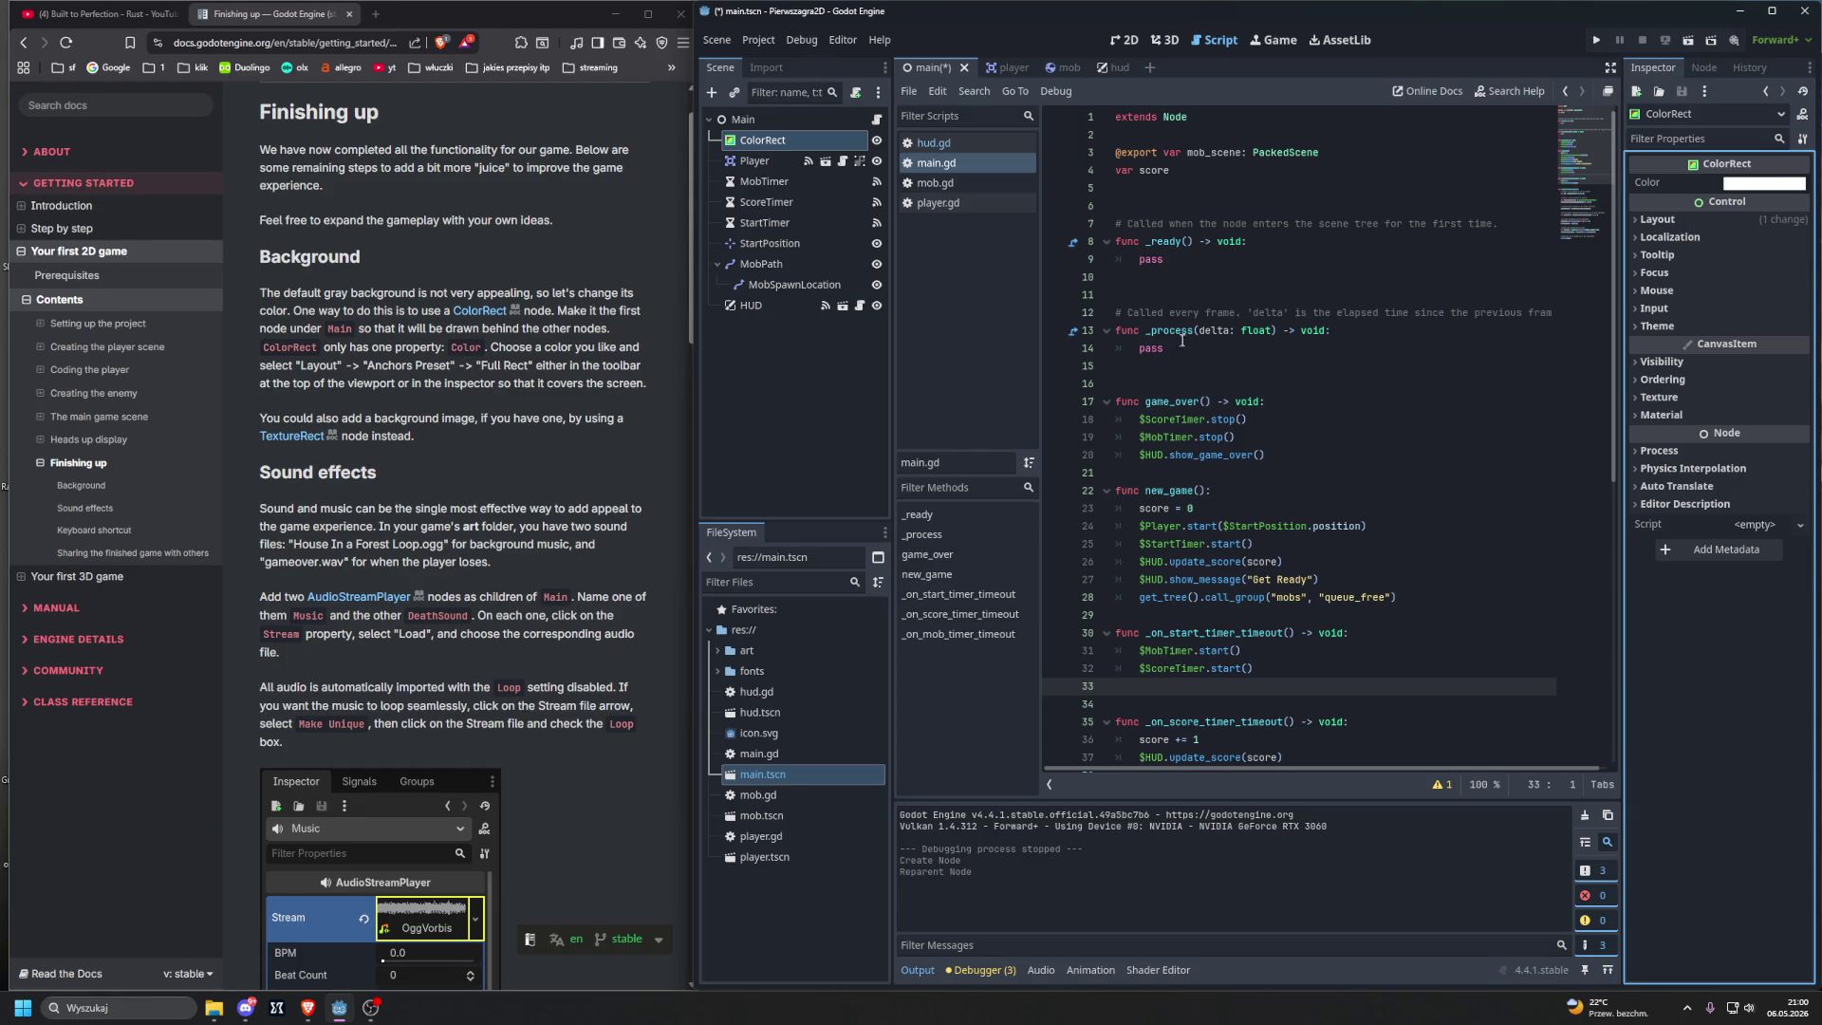
click(1750, 185)
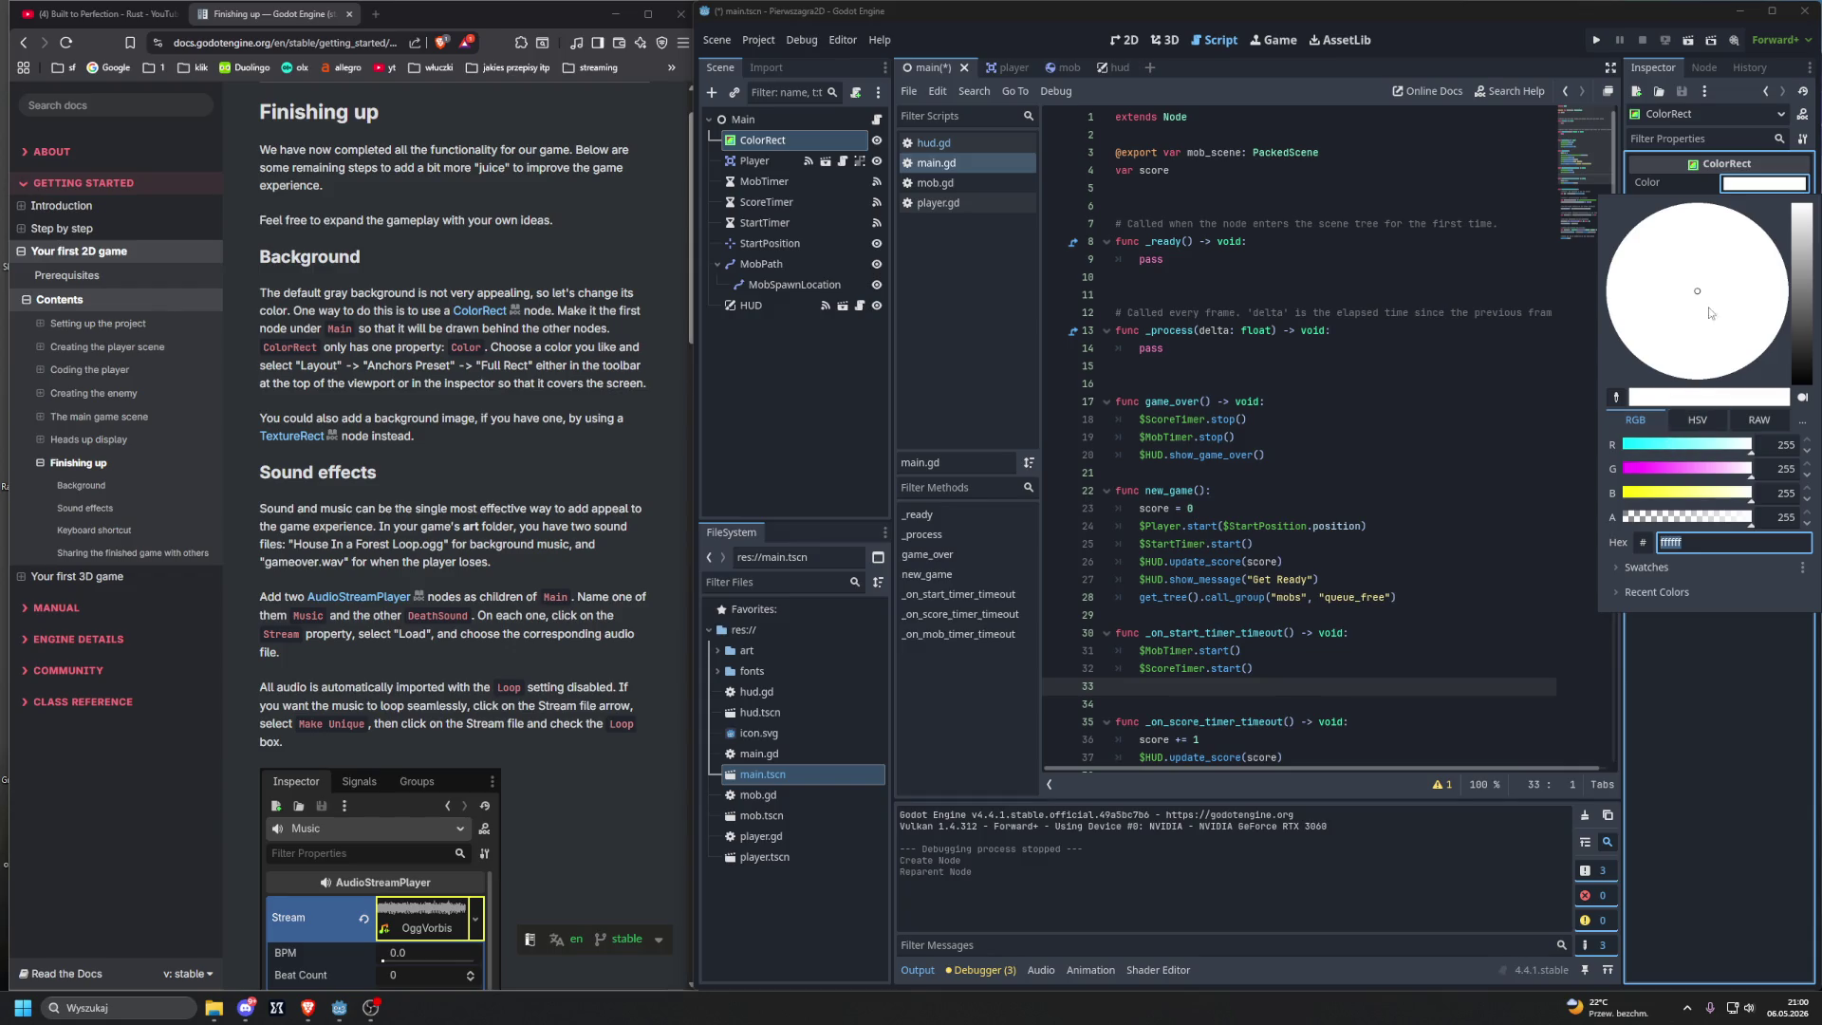
click(1679, 269)
drag(1680, 269, 1660, 329)
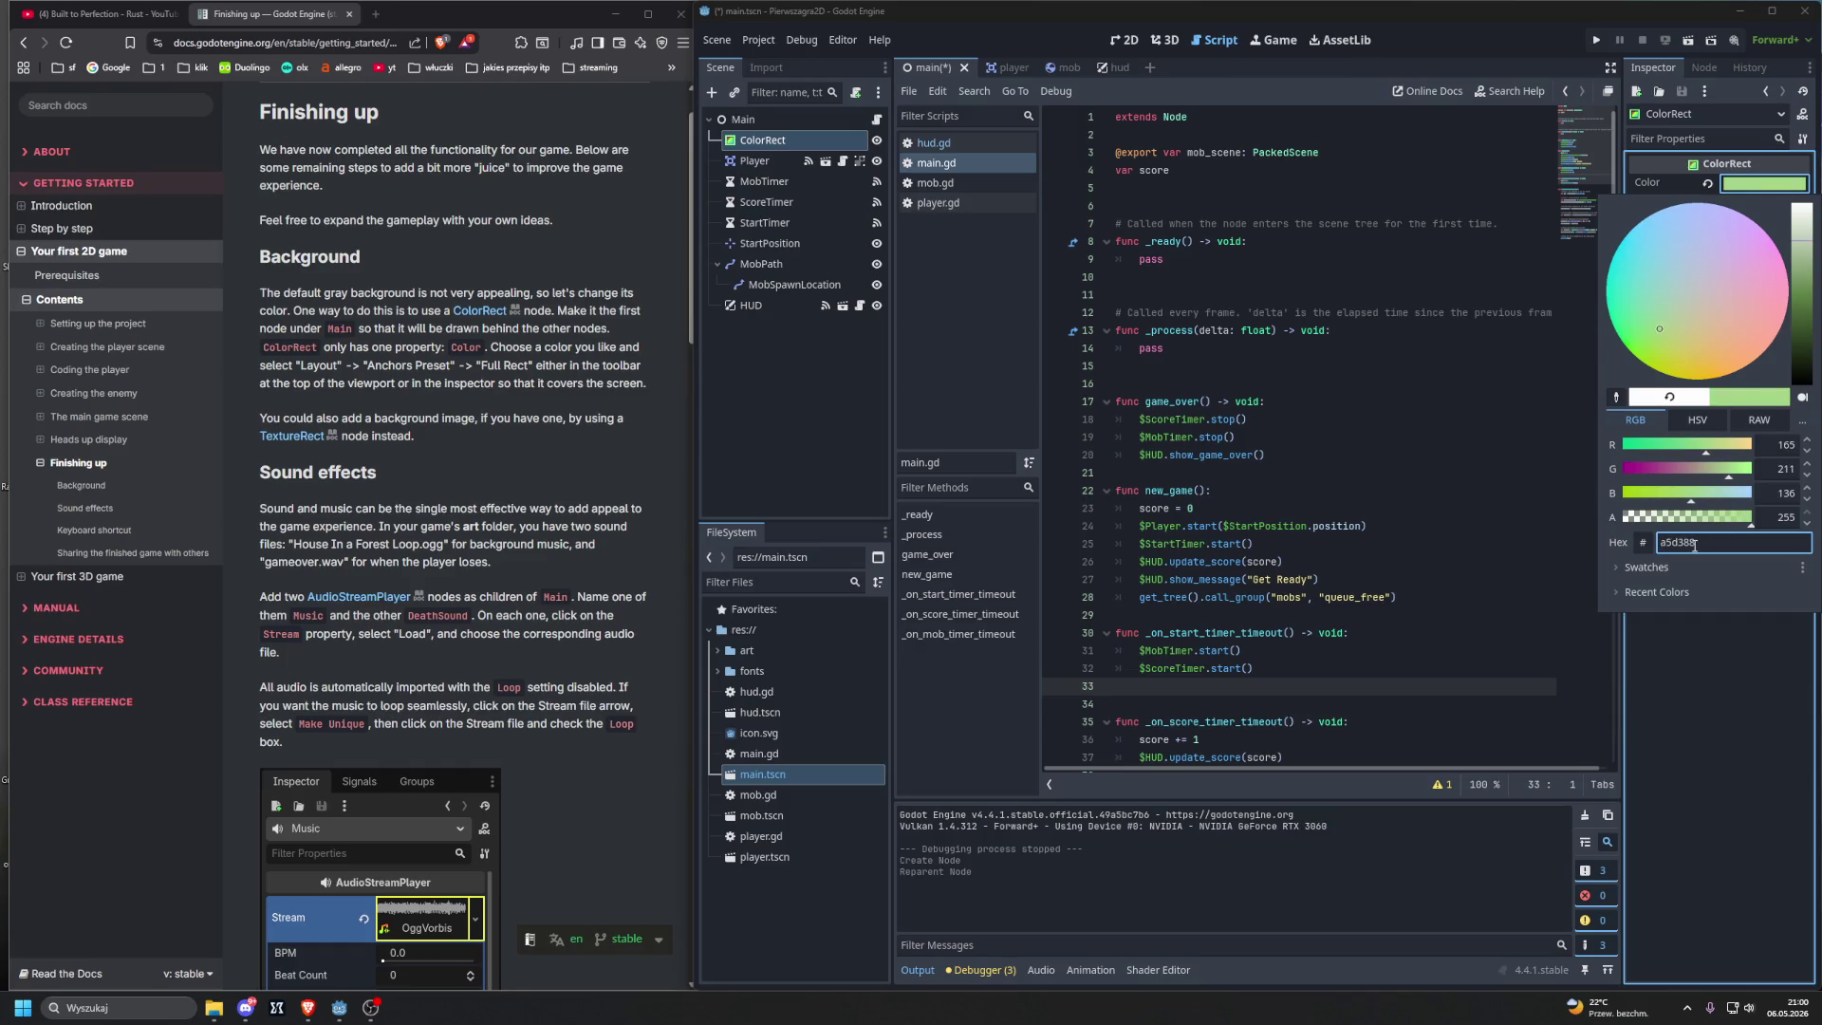
click(1722, 660)
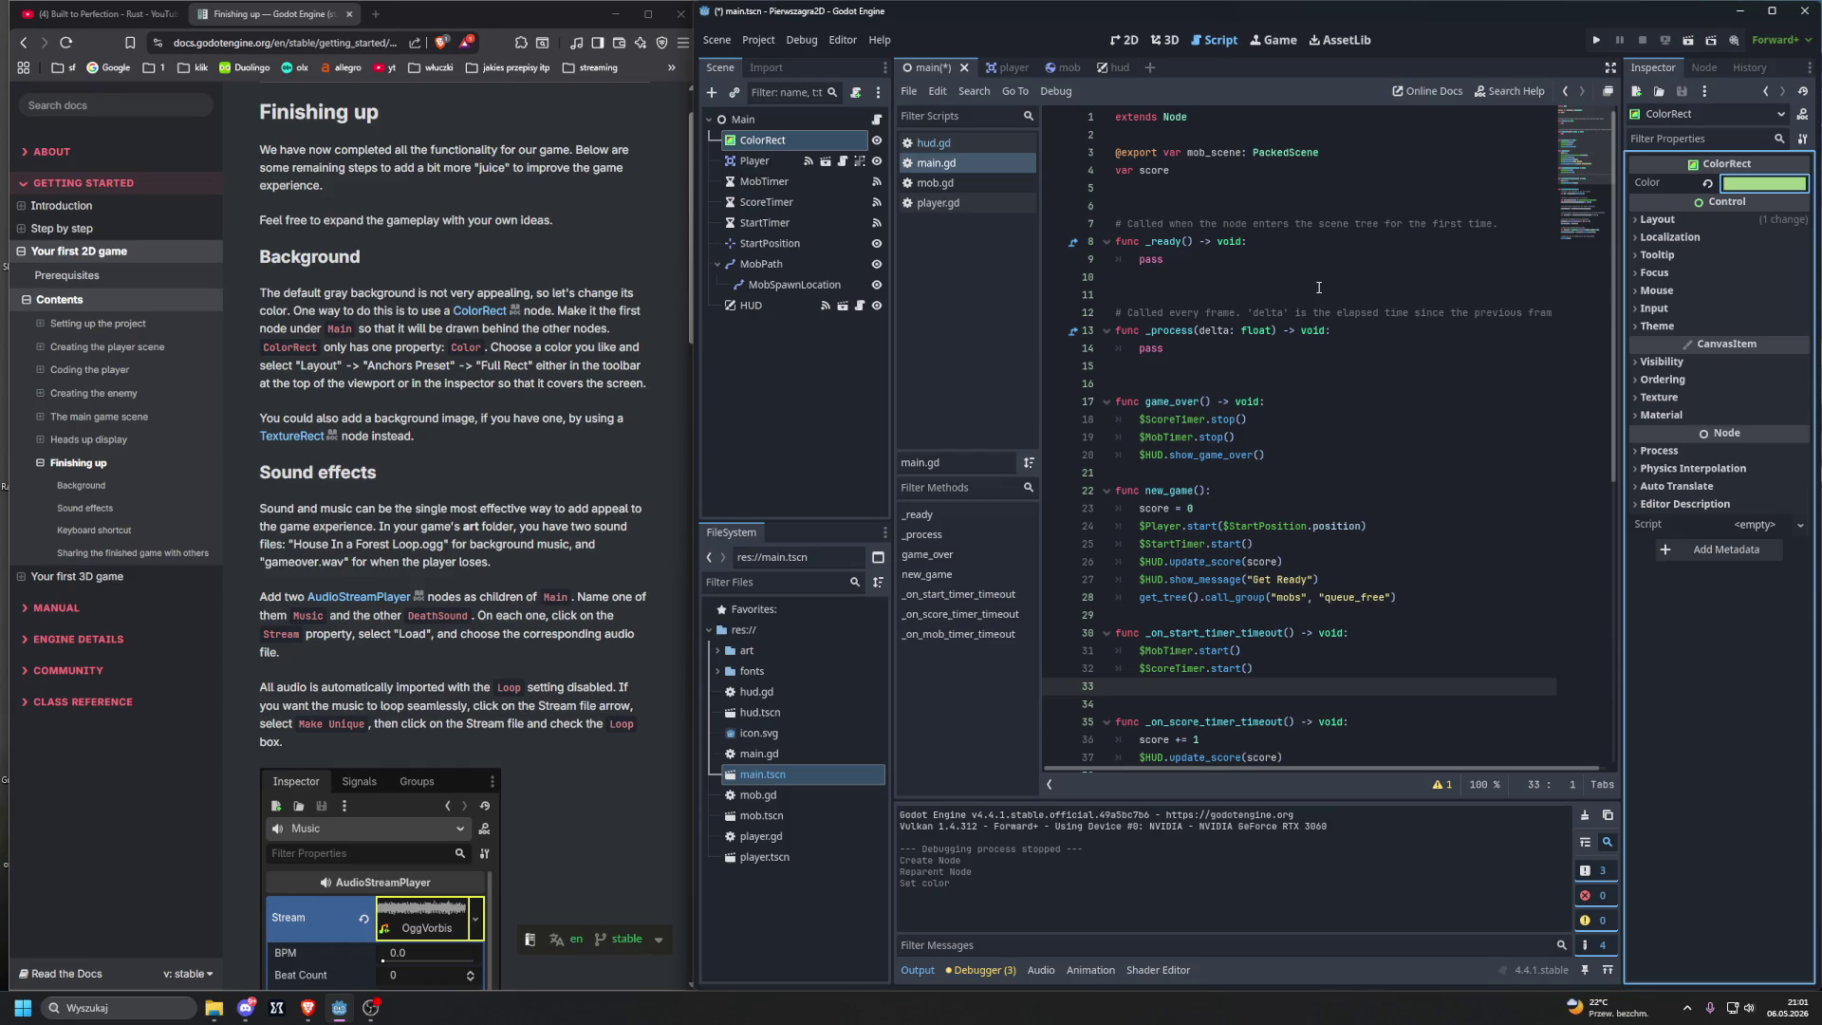
click(1639, 220)
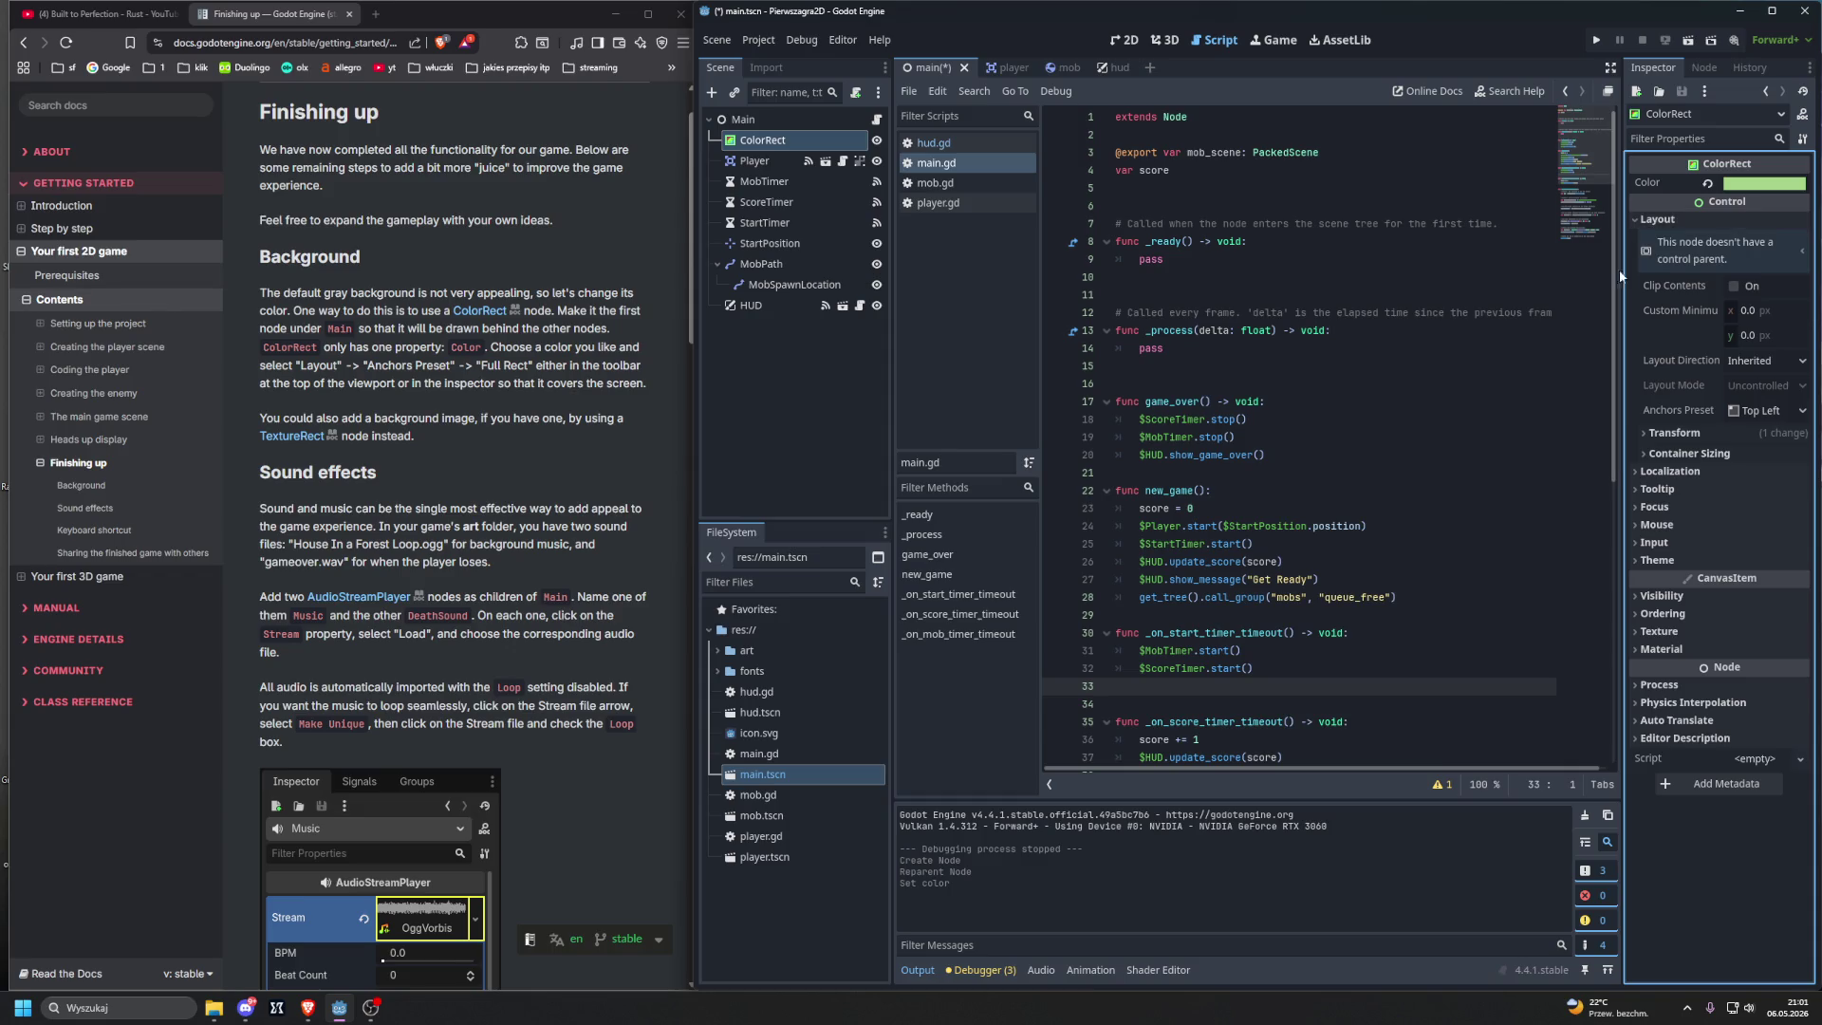
Step: Apply the Full Rect anchors preset to the ColorRect and run the project
click(1752, 410)
click(1762, 432)
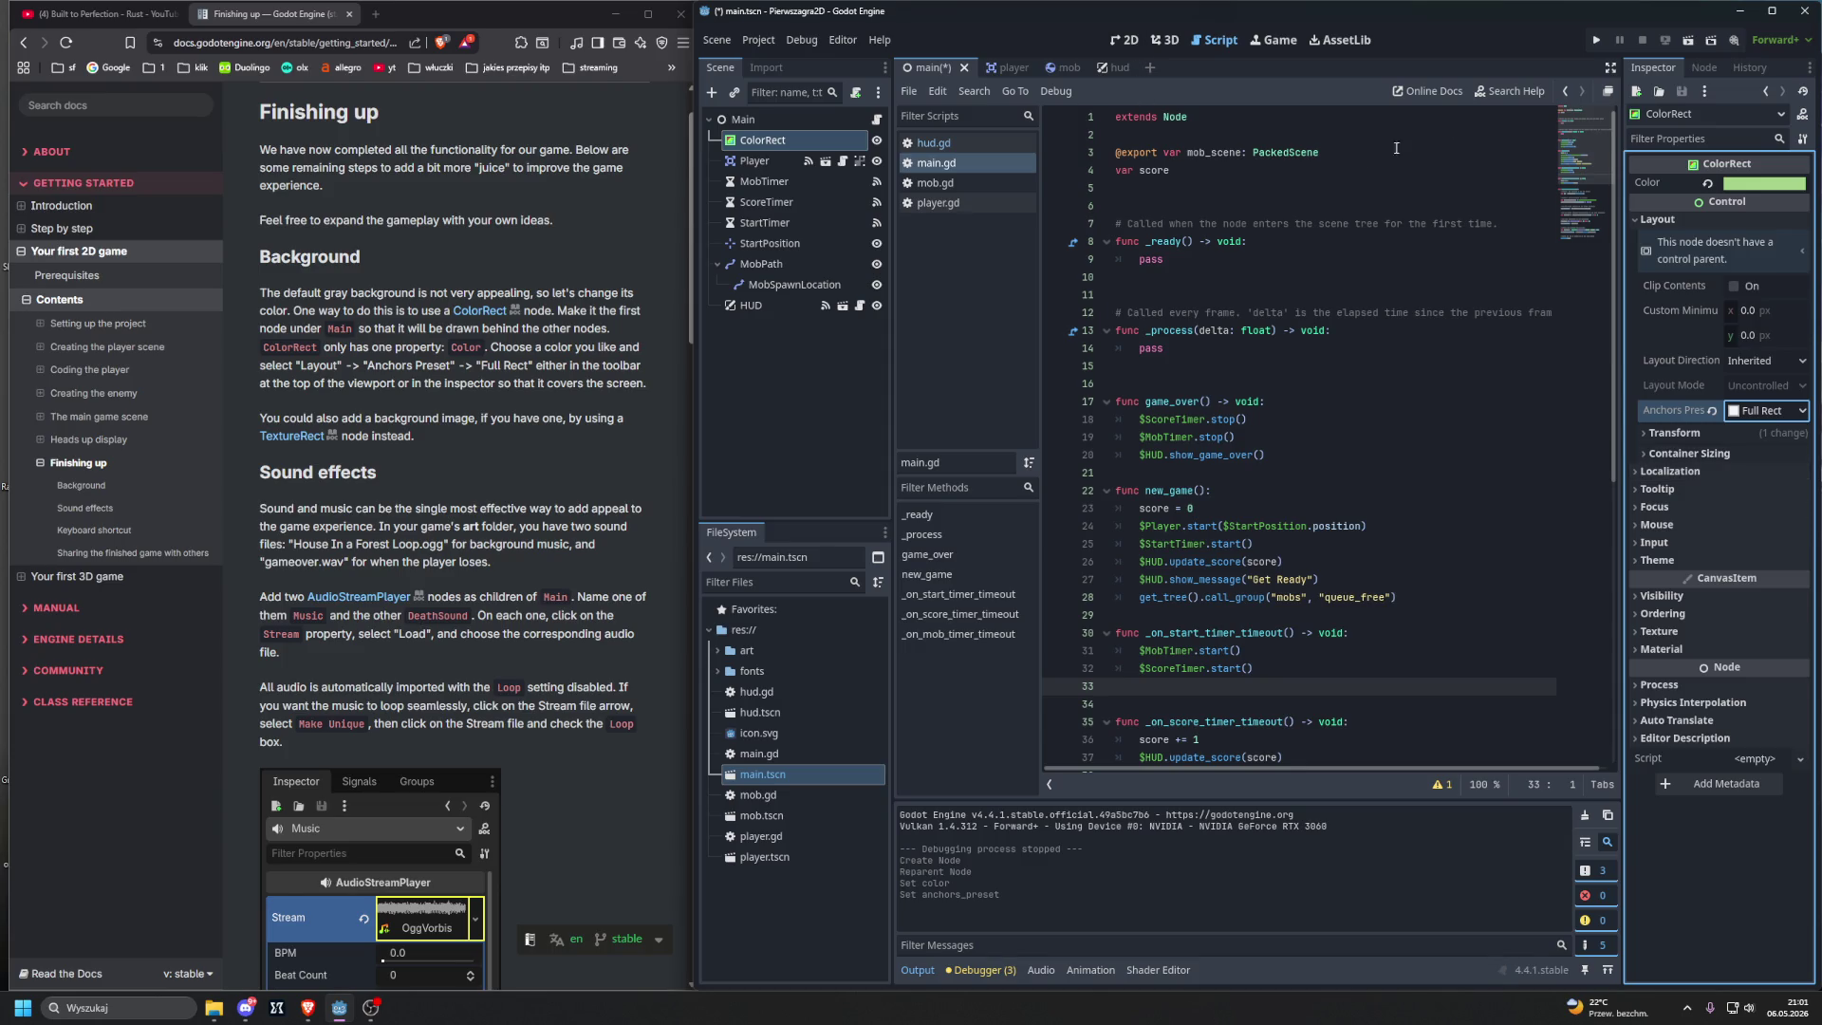
click(1596, 40)
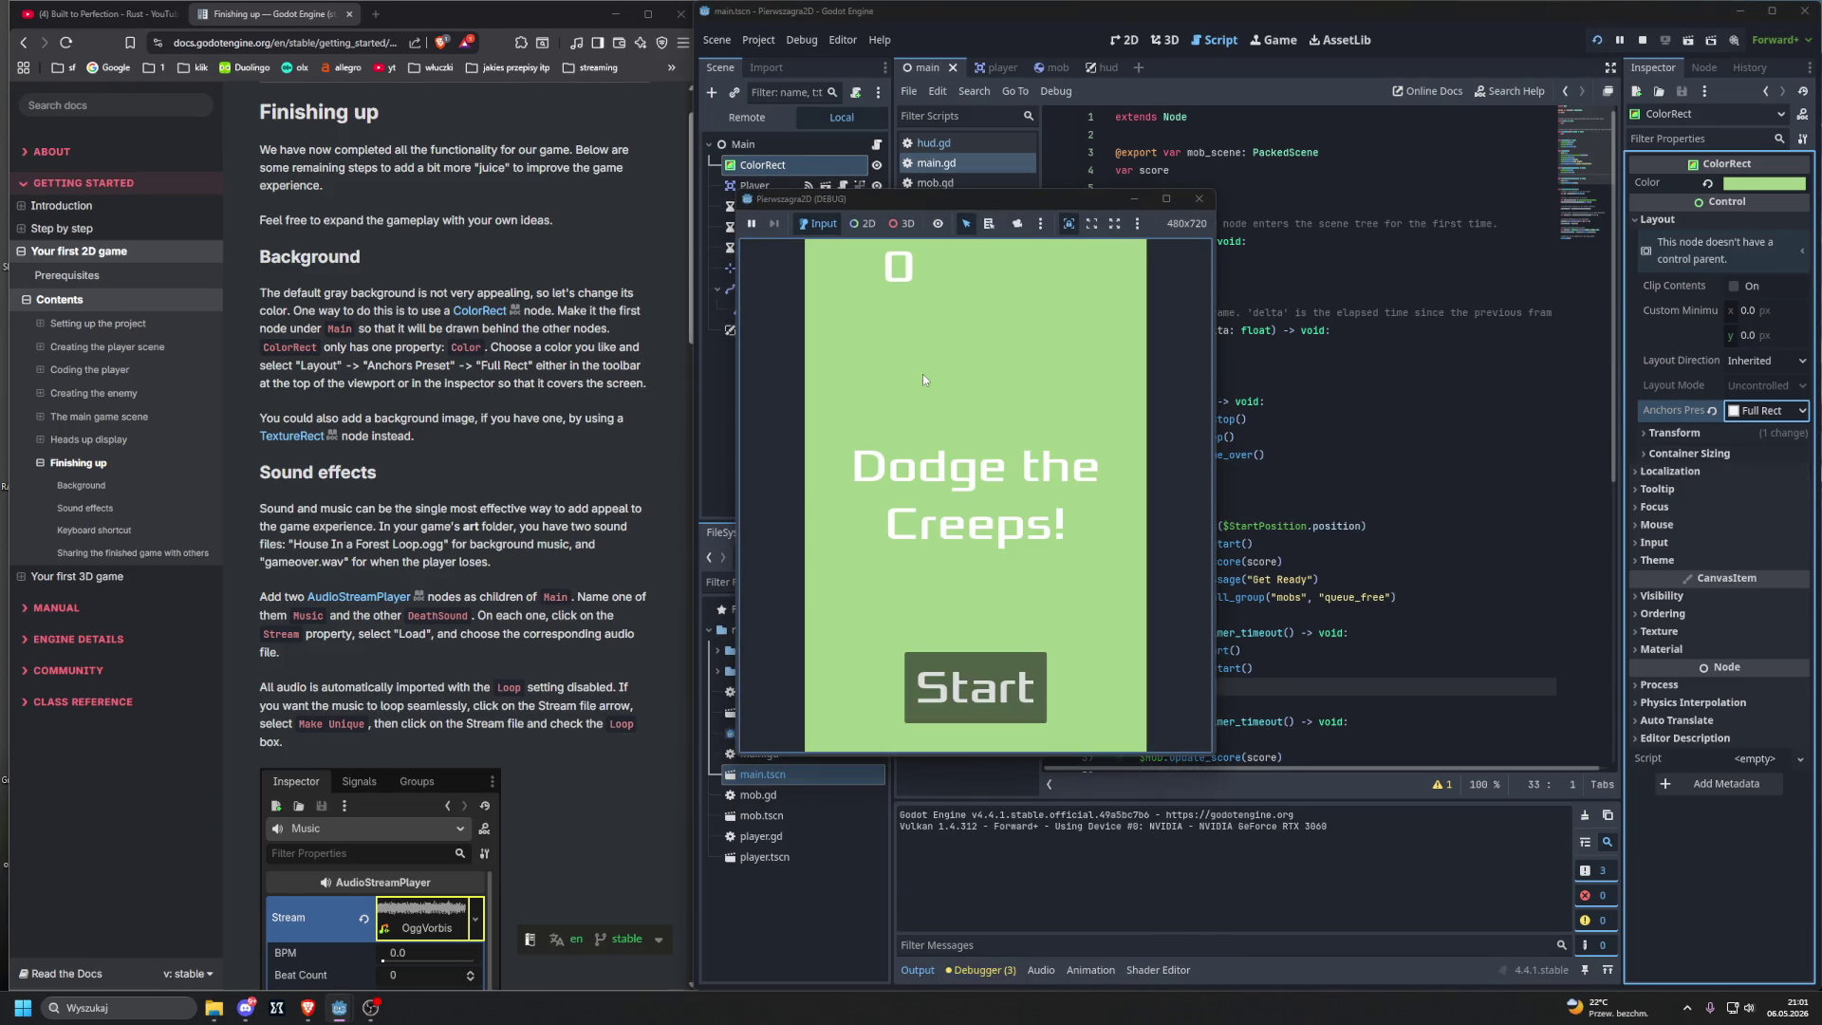
Step: Play a round with the arrow keys, scoring 12 before being hit, then stop the game
click(967, 677)
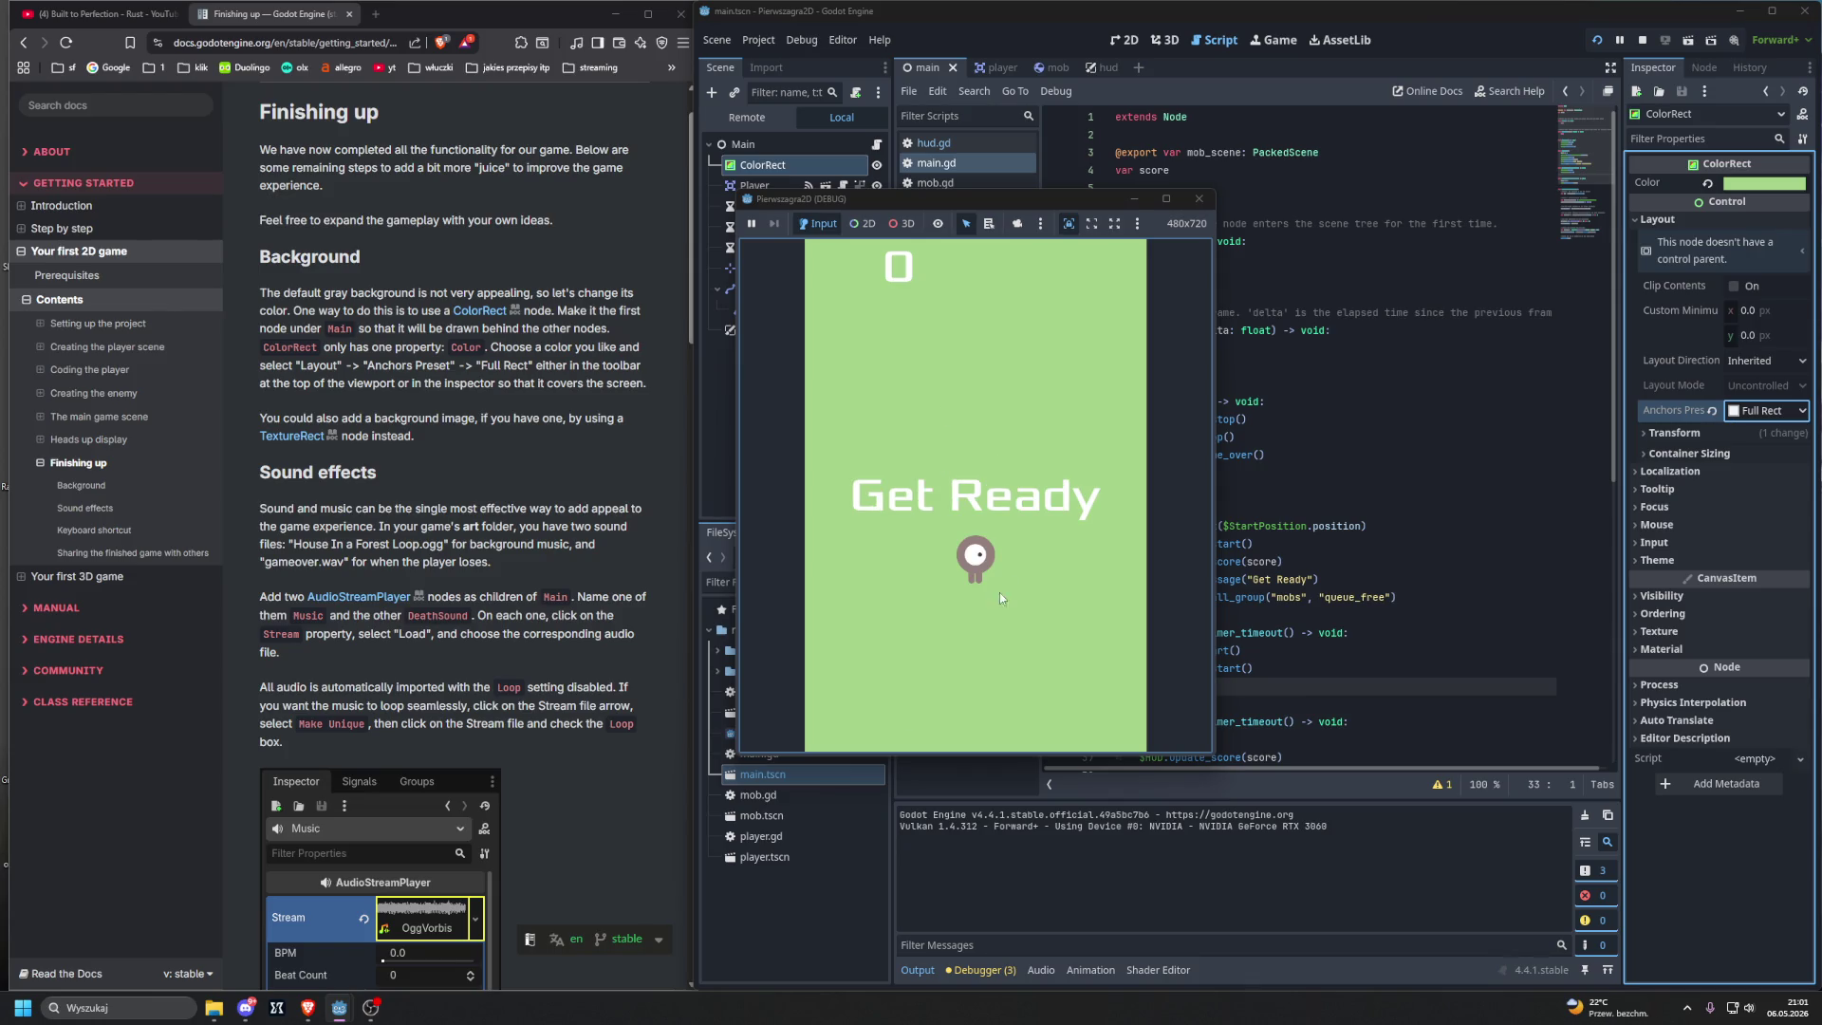
key(Up)
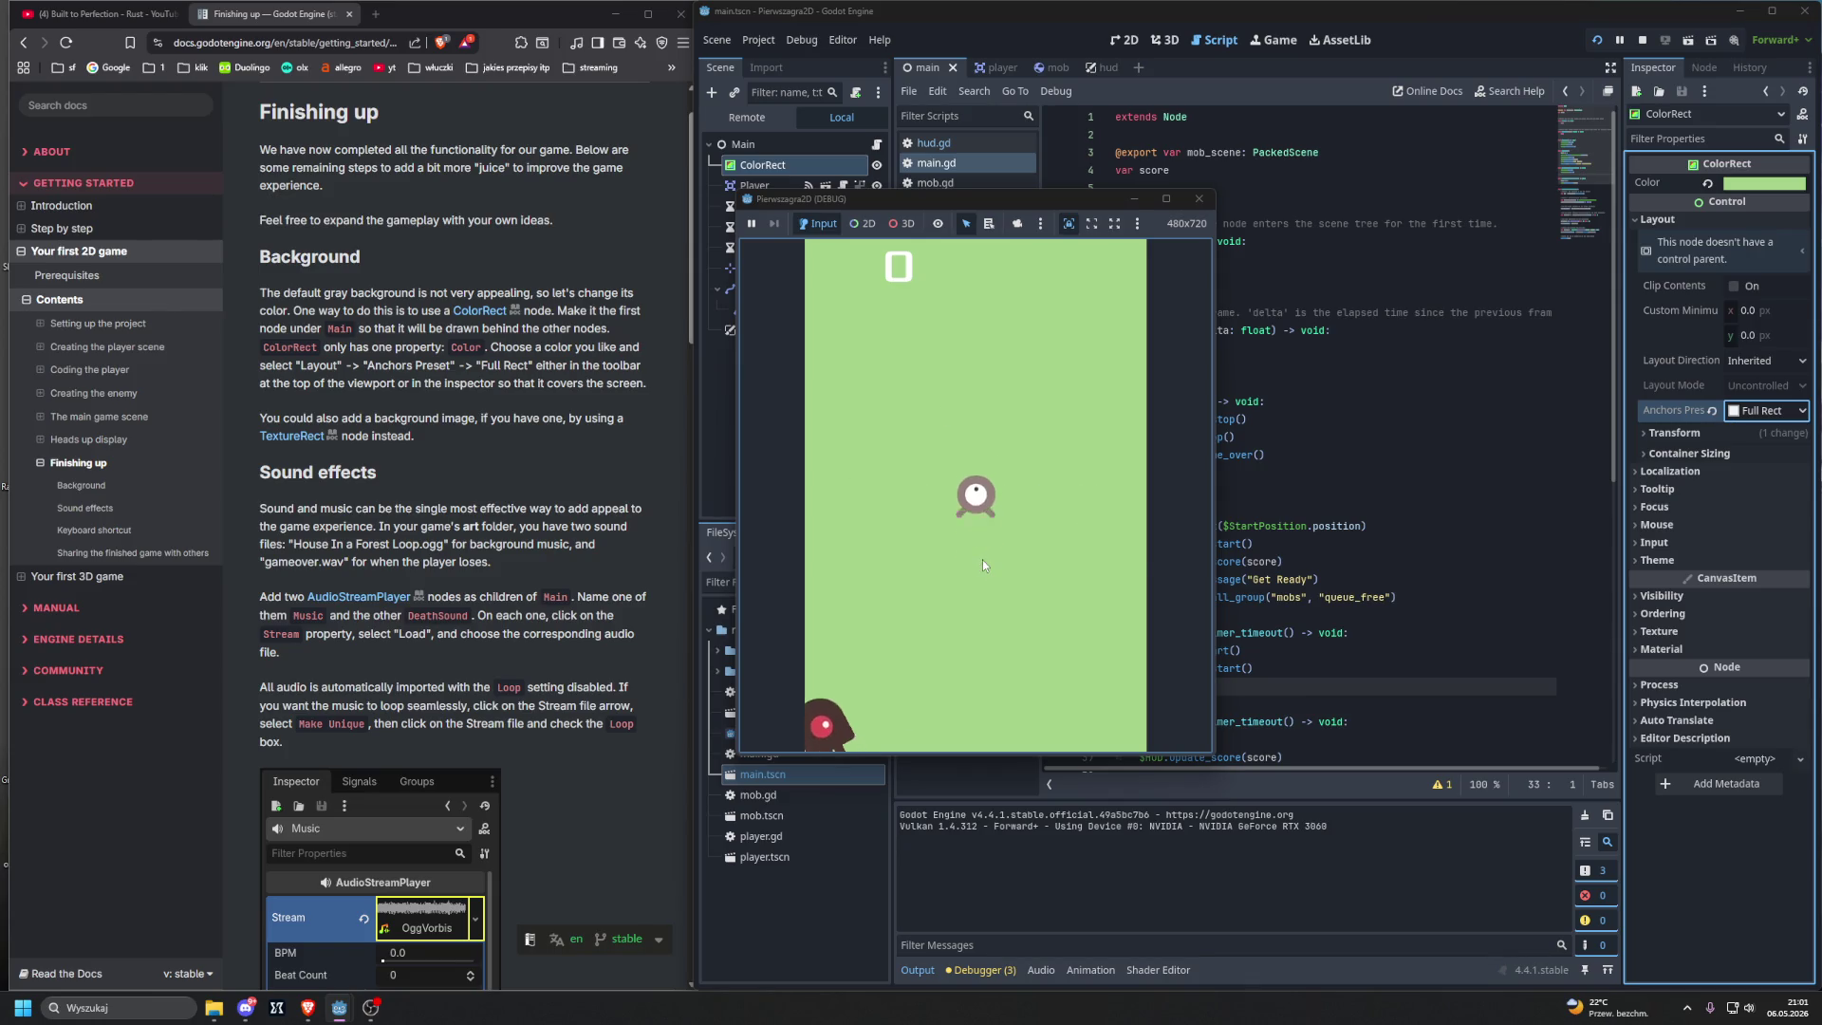
key(Left)
key(Down)
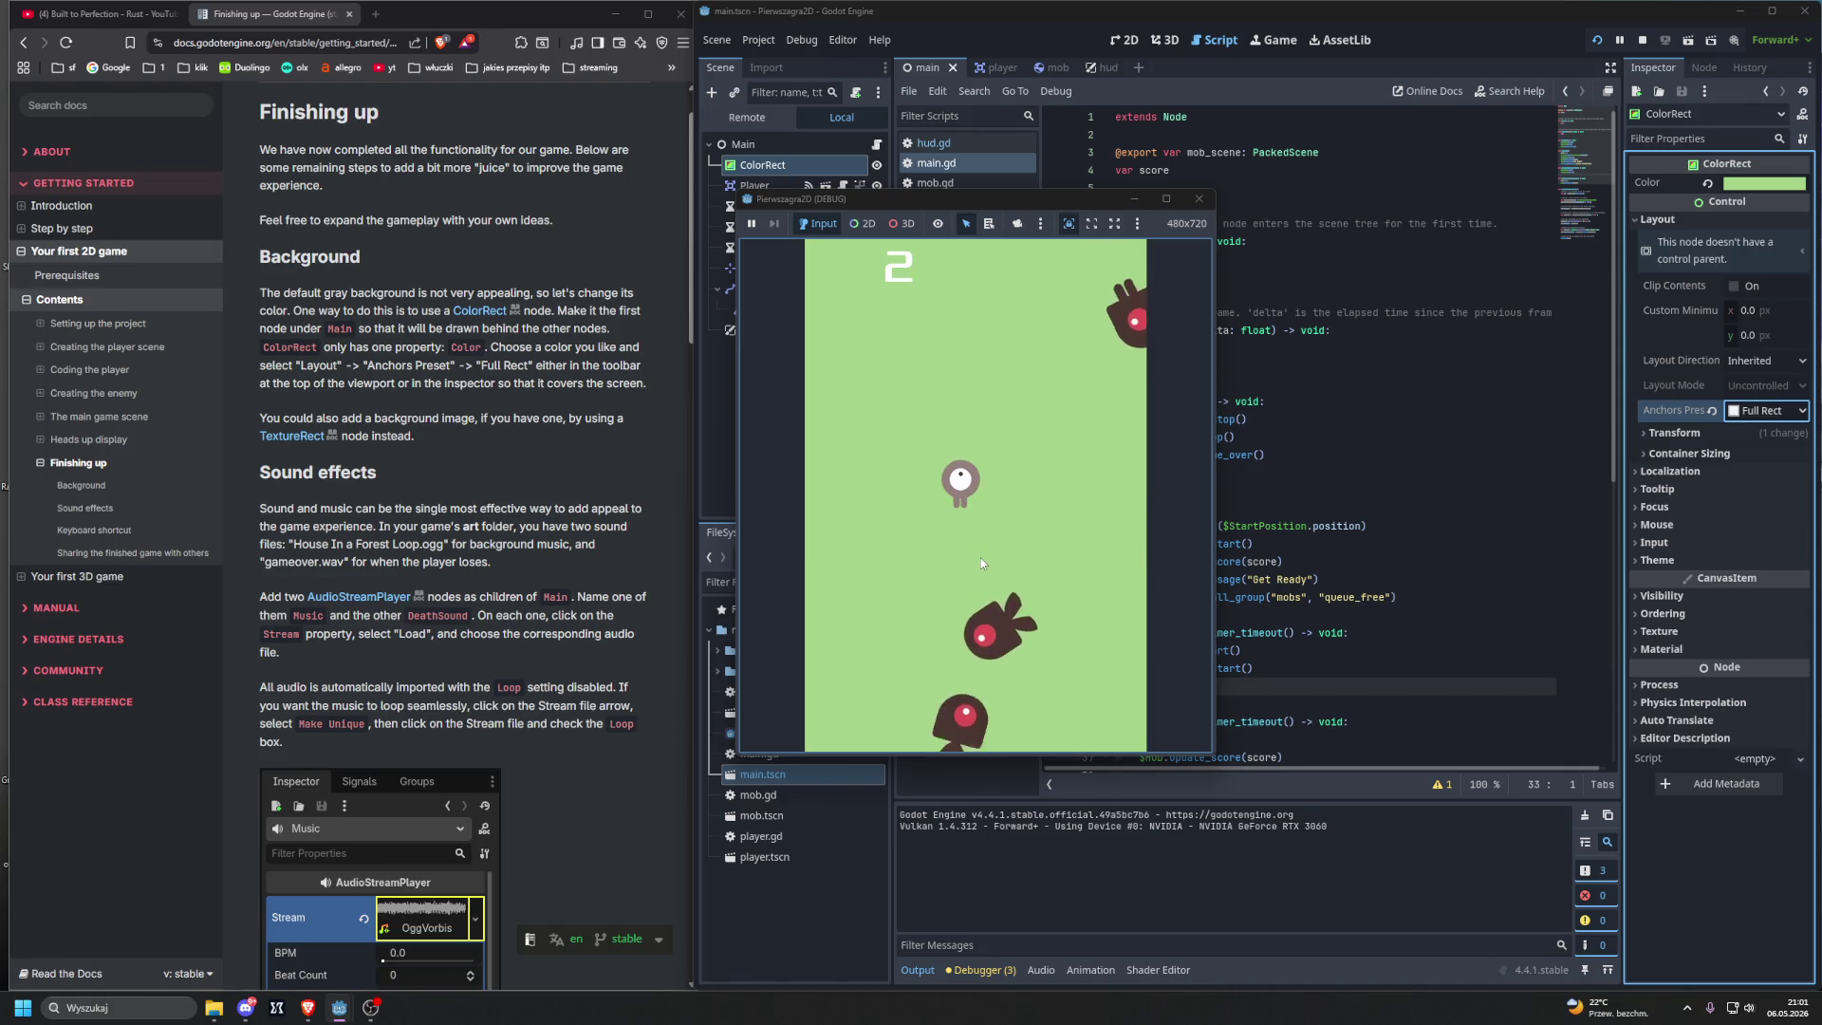
key(Up)
key(Left)
key(Up)
key(Up)
key(Right)
key(Down)
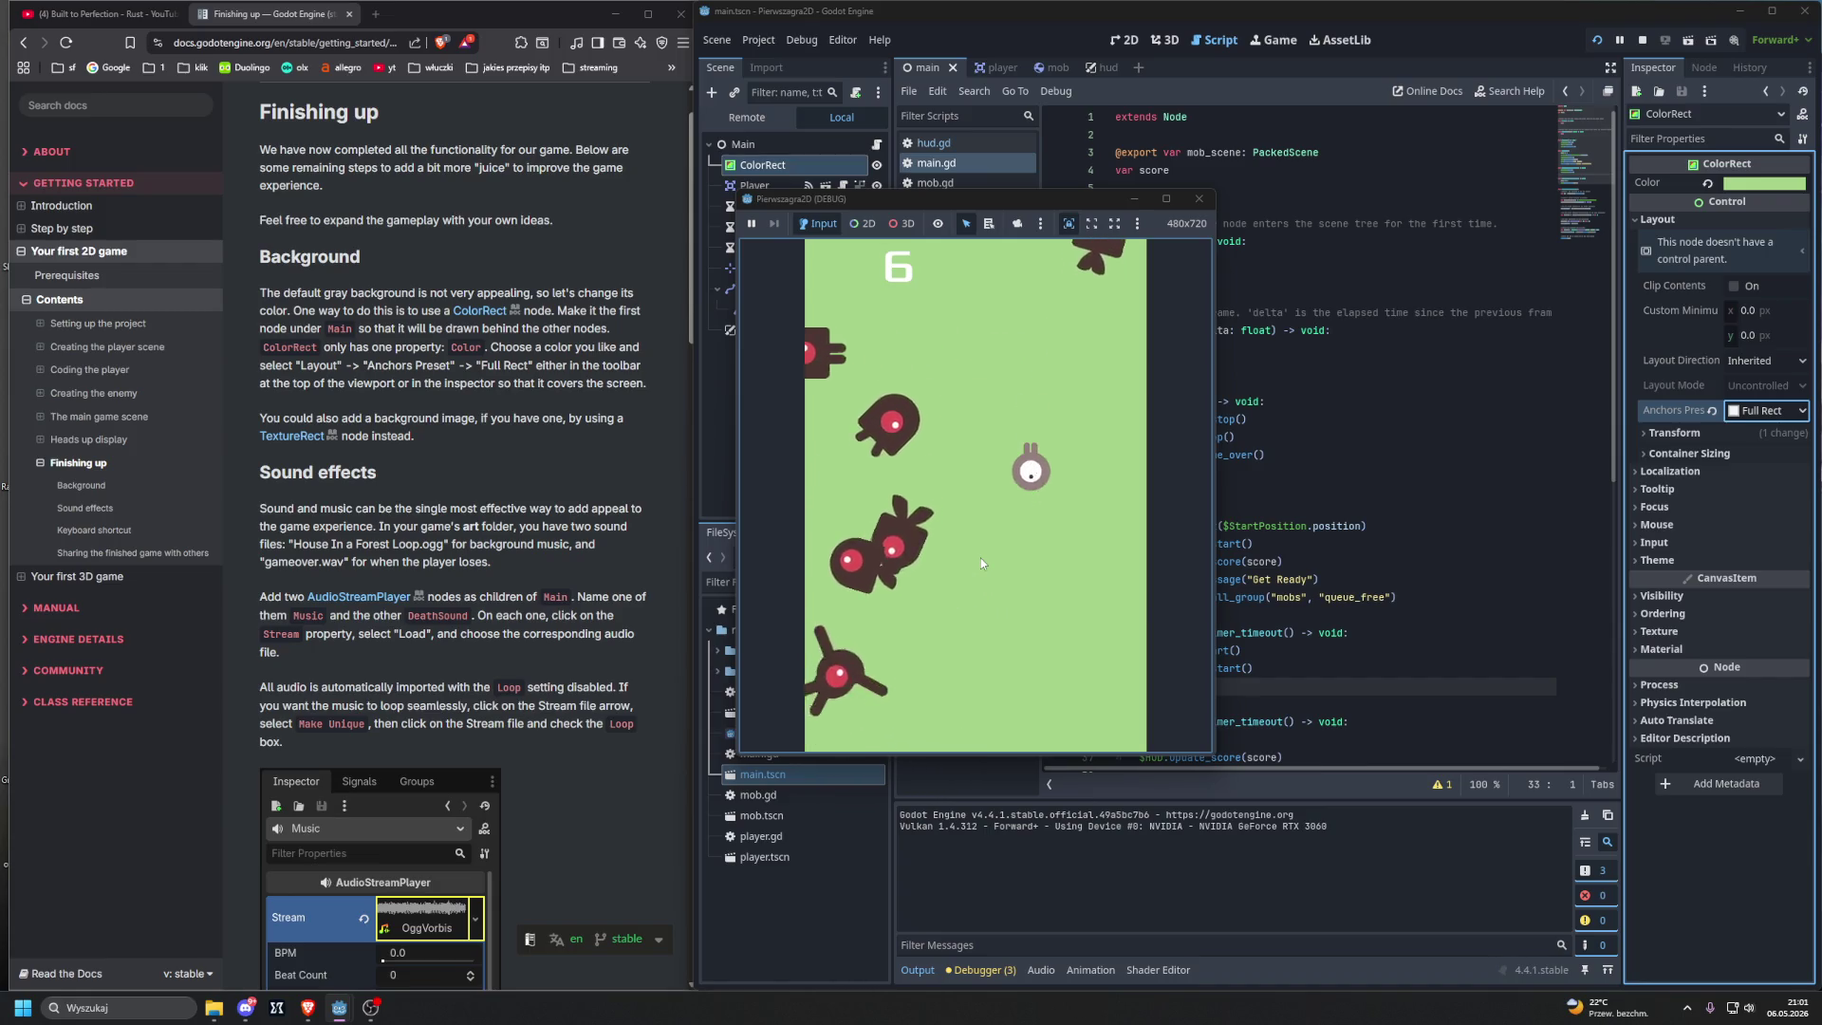
key(Left)
key(Down)
key(Right)
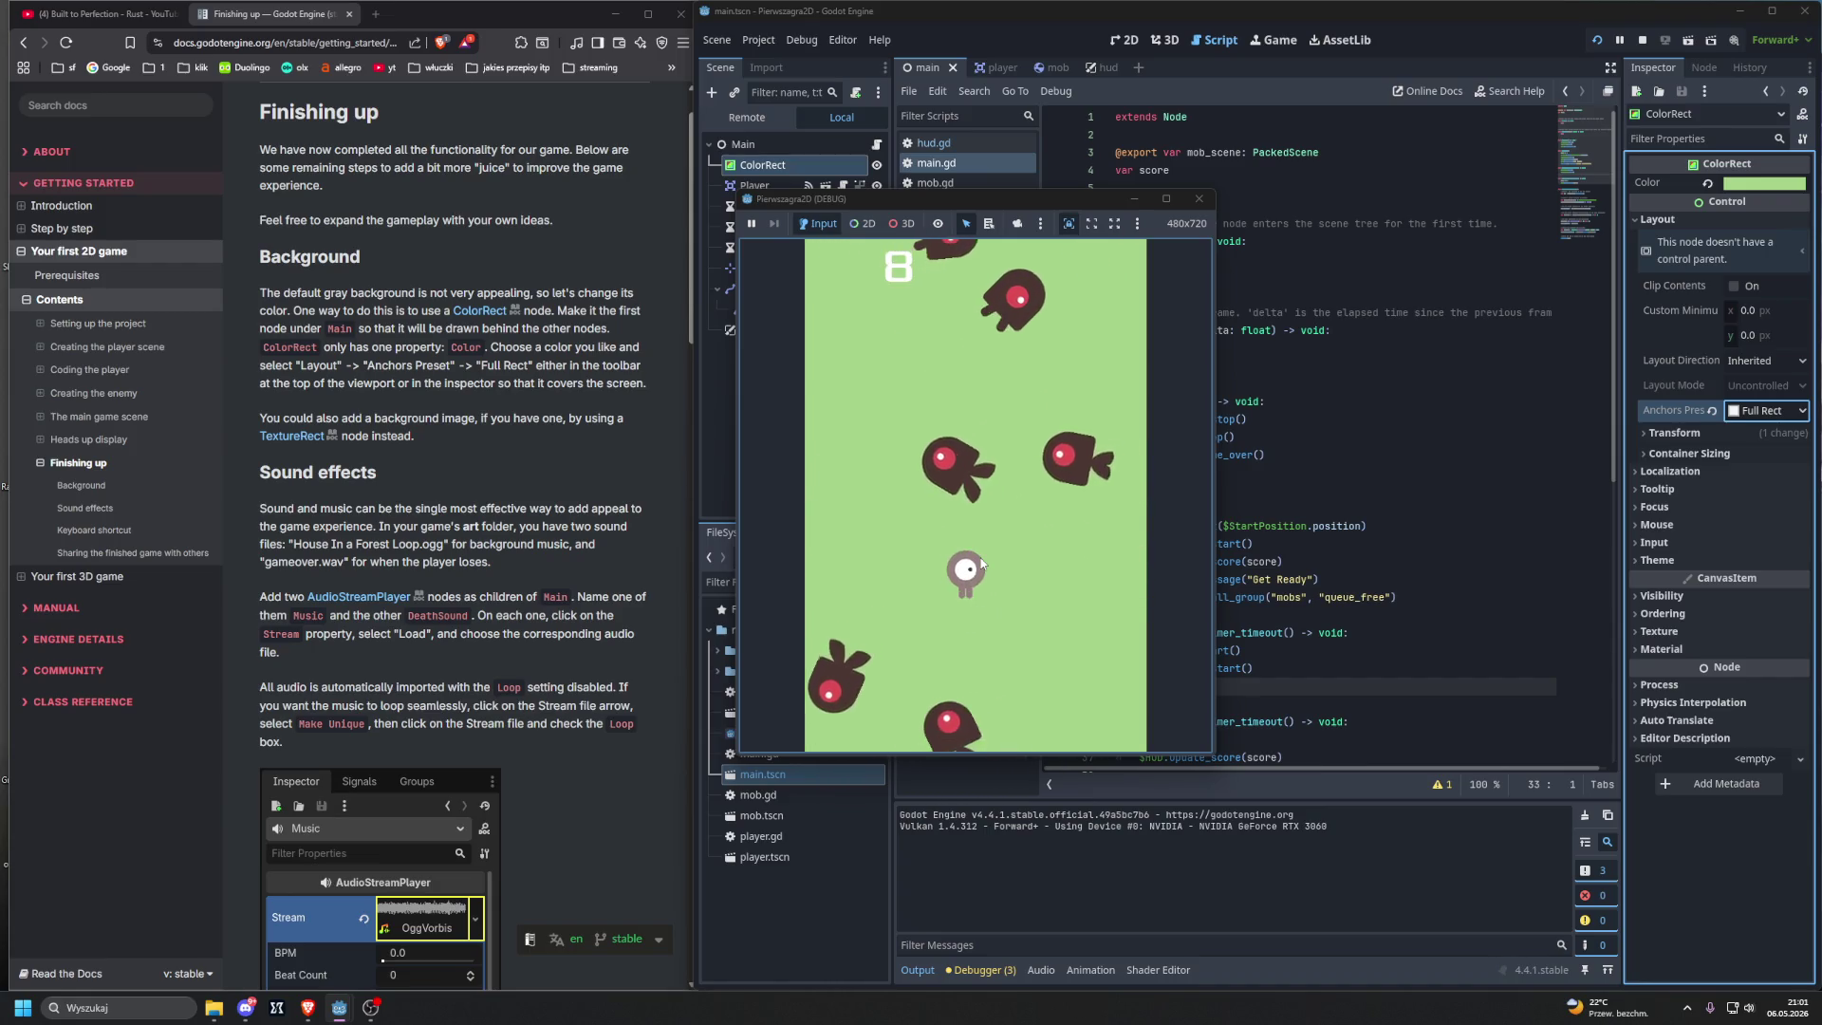
key(Left)
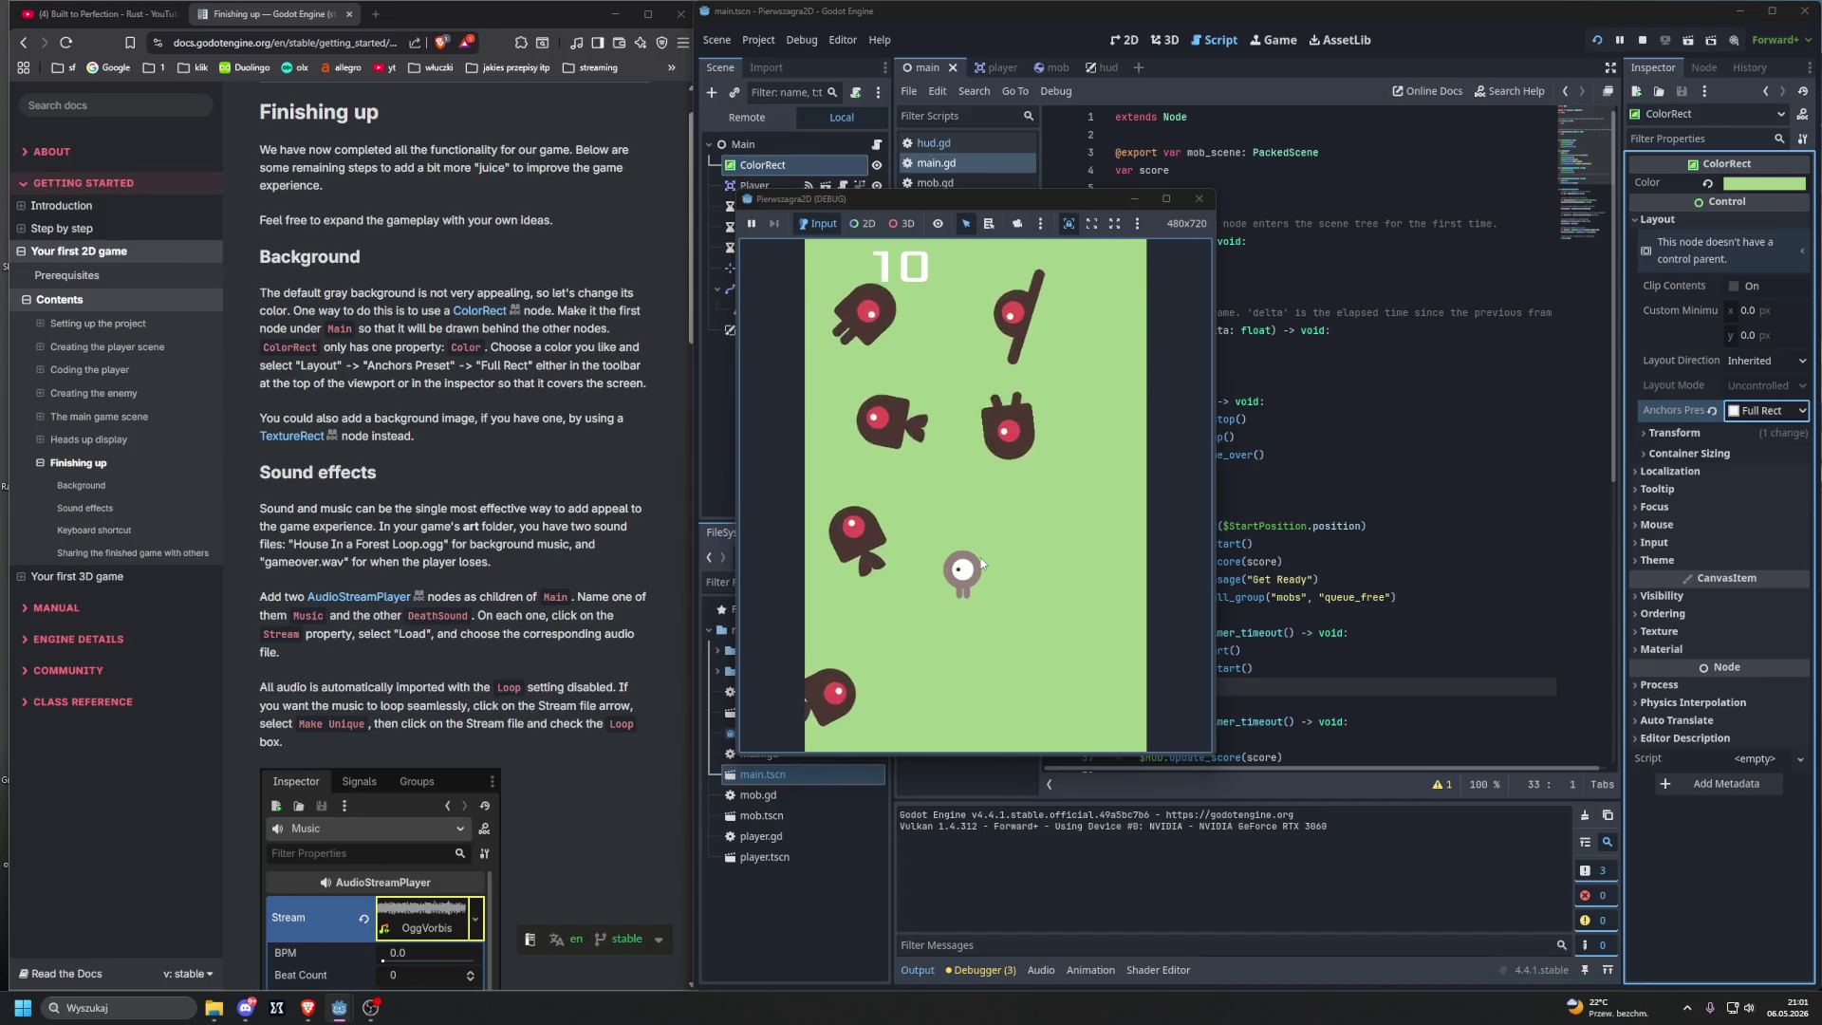
key(Up)
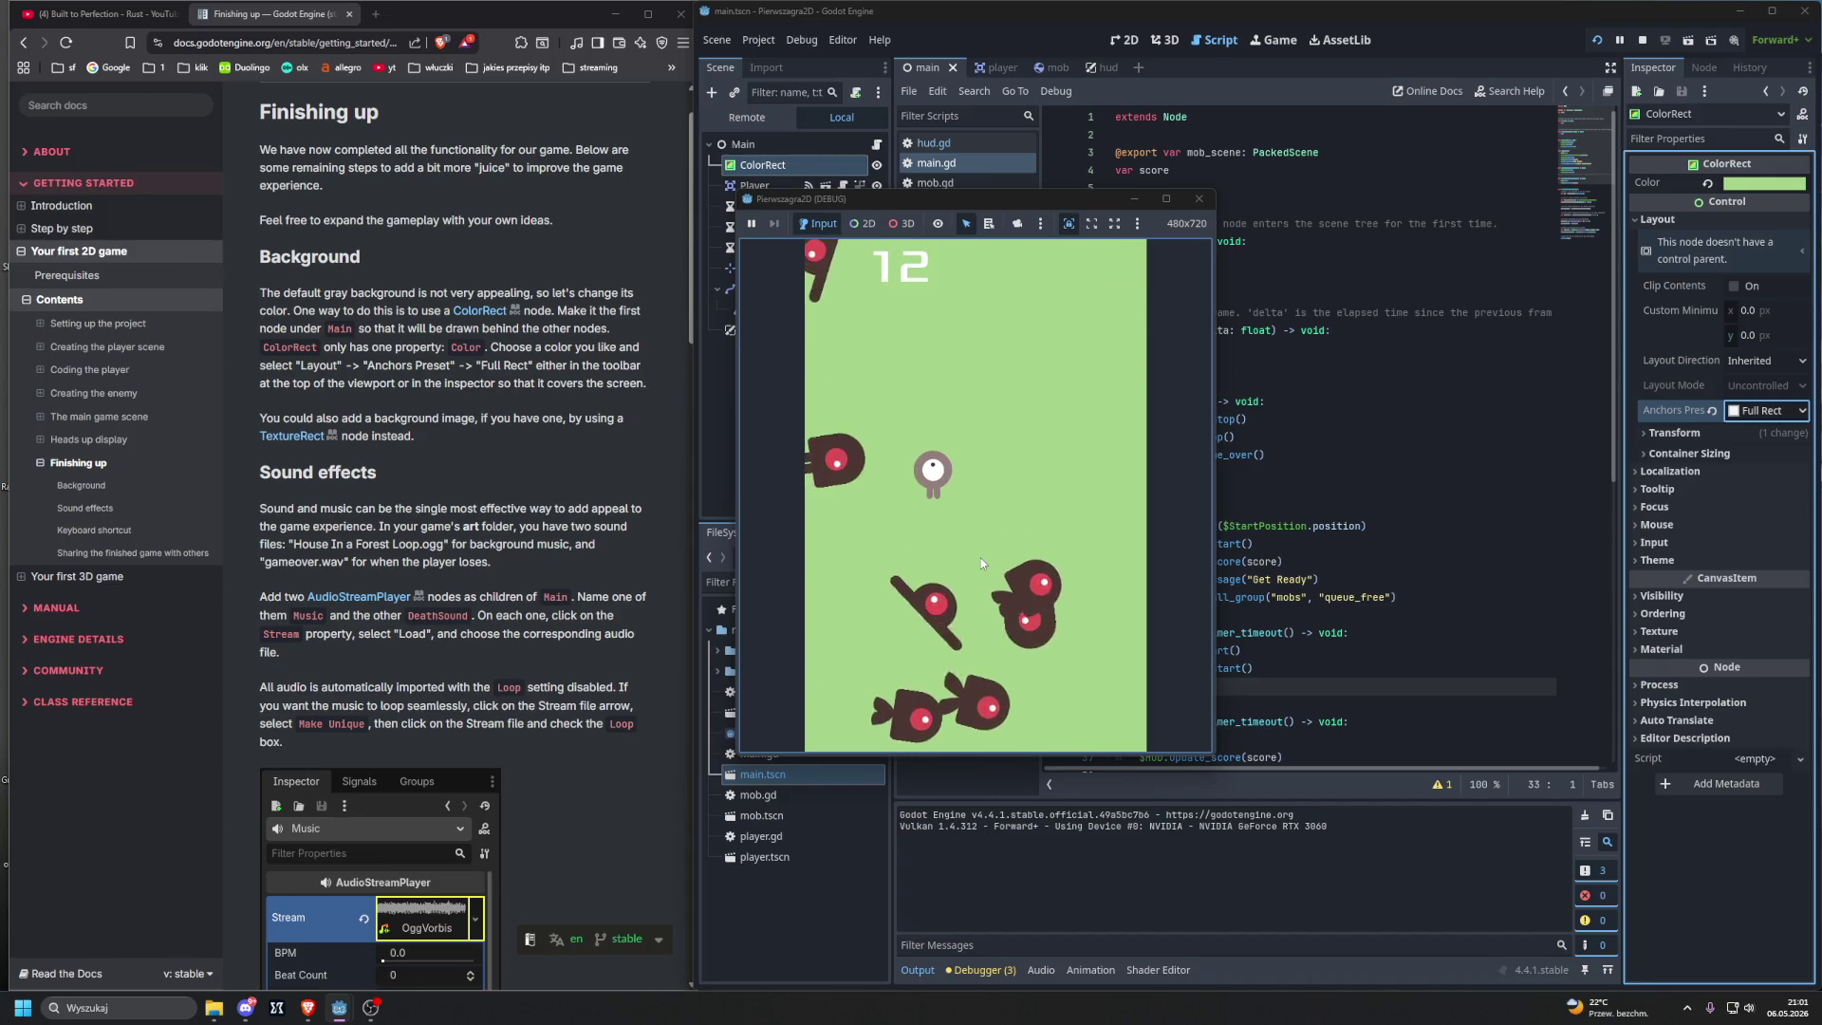
click(1198, 199)
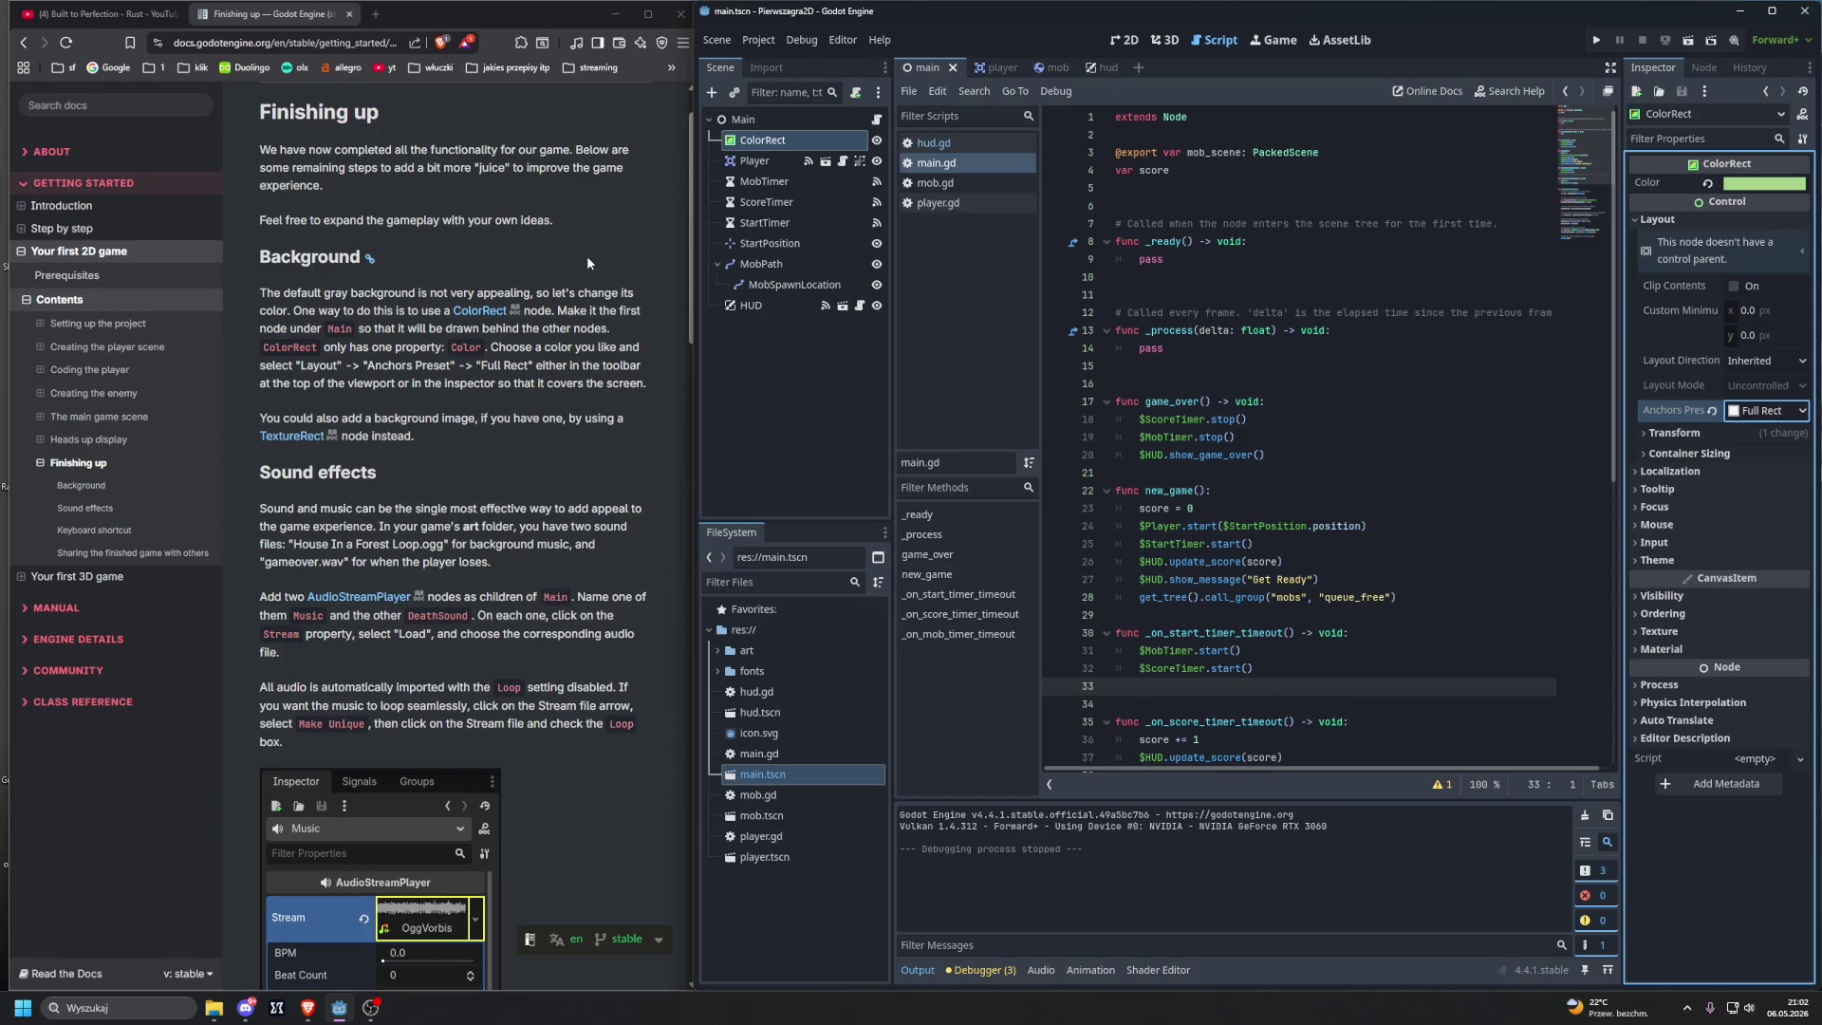
scroll(581, 258, down, 1)
scroll(576, 263, down, 1)
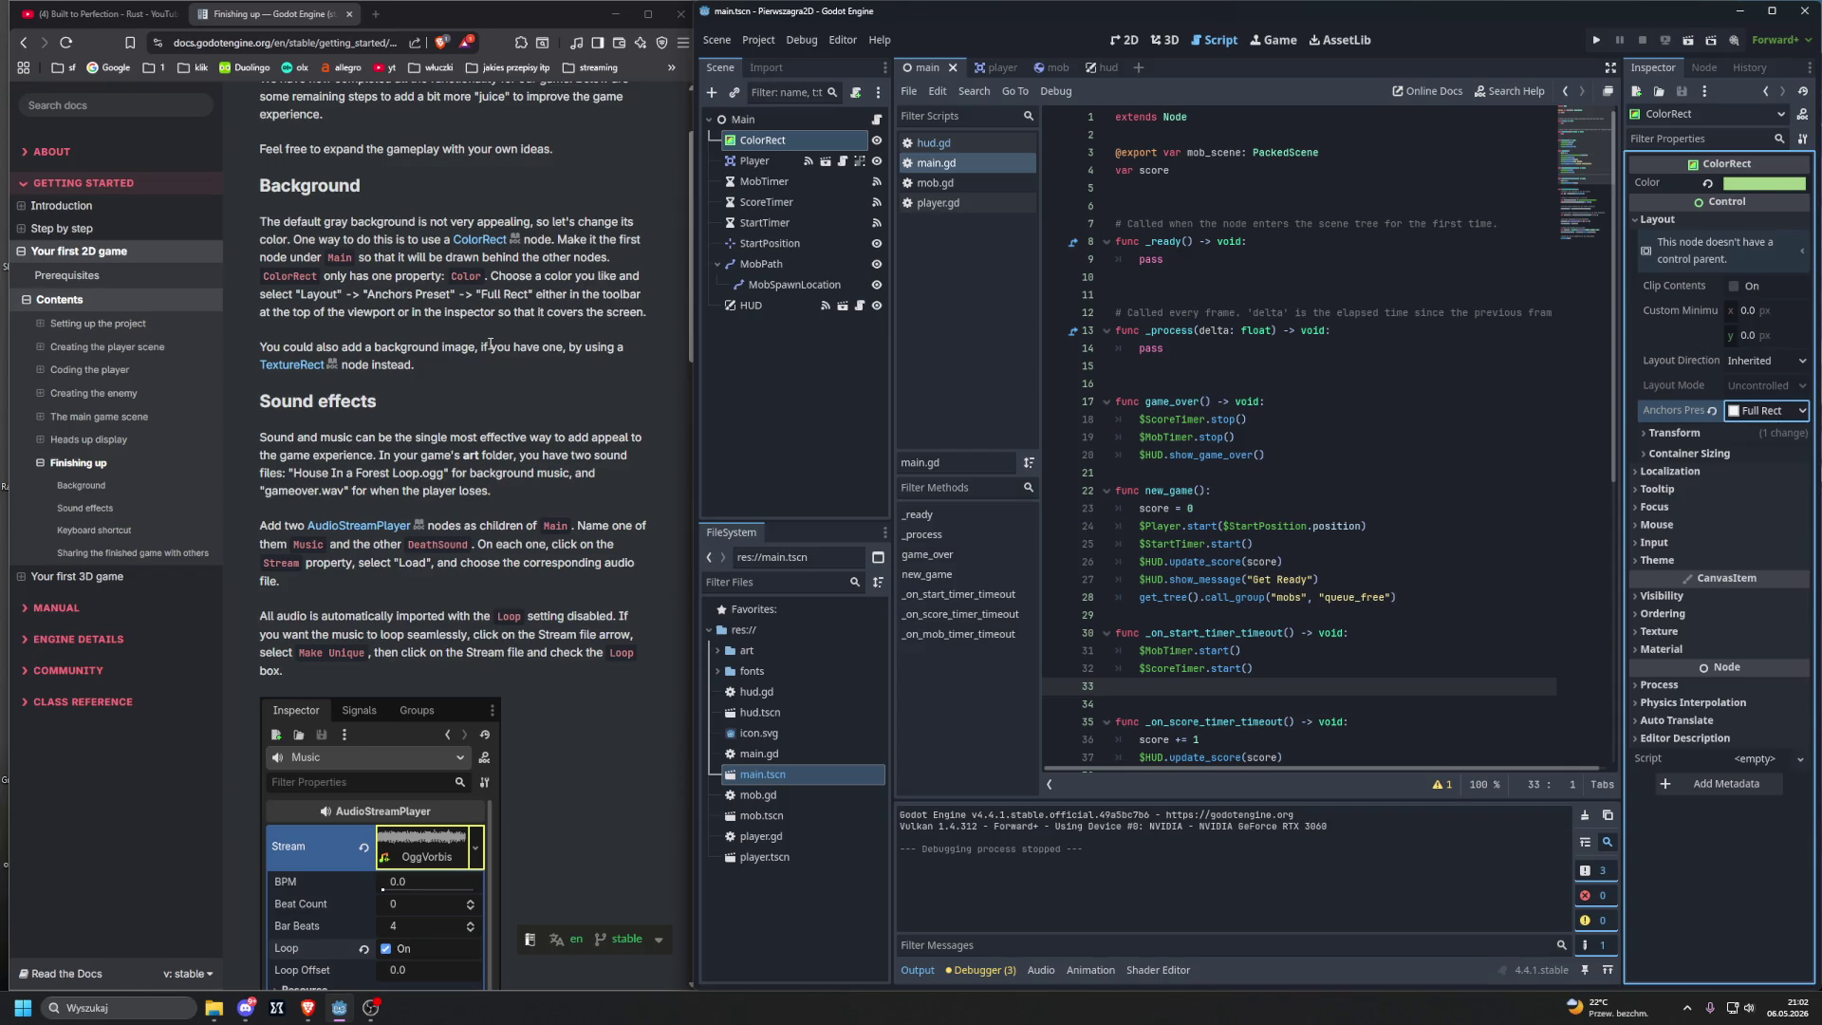
scroll(490, 343, down, 3)
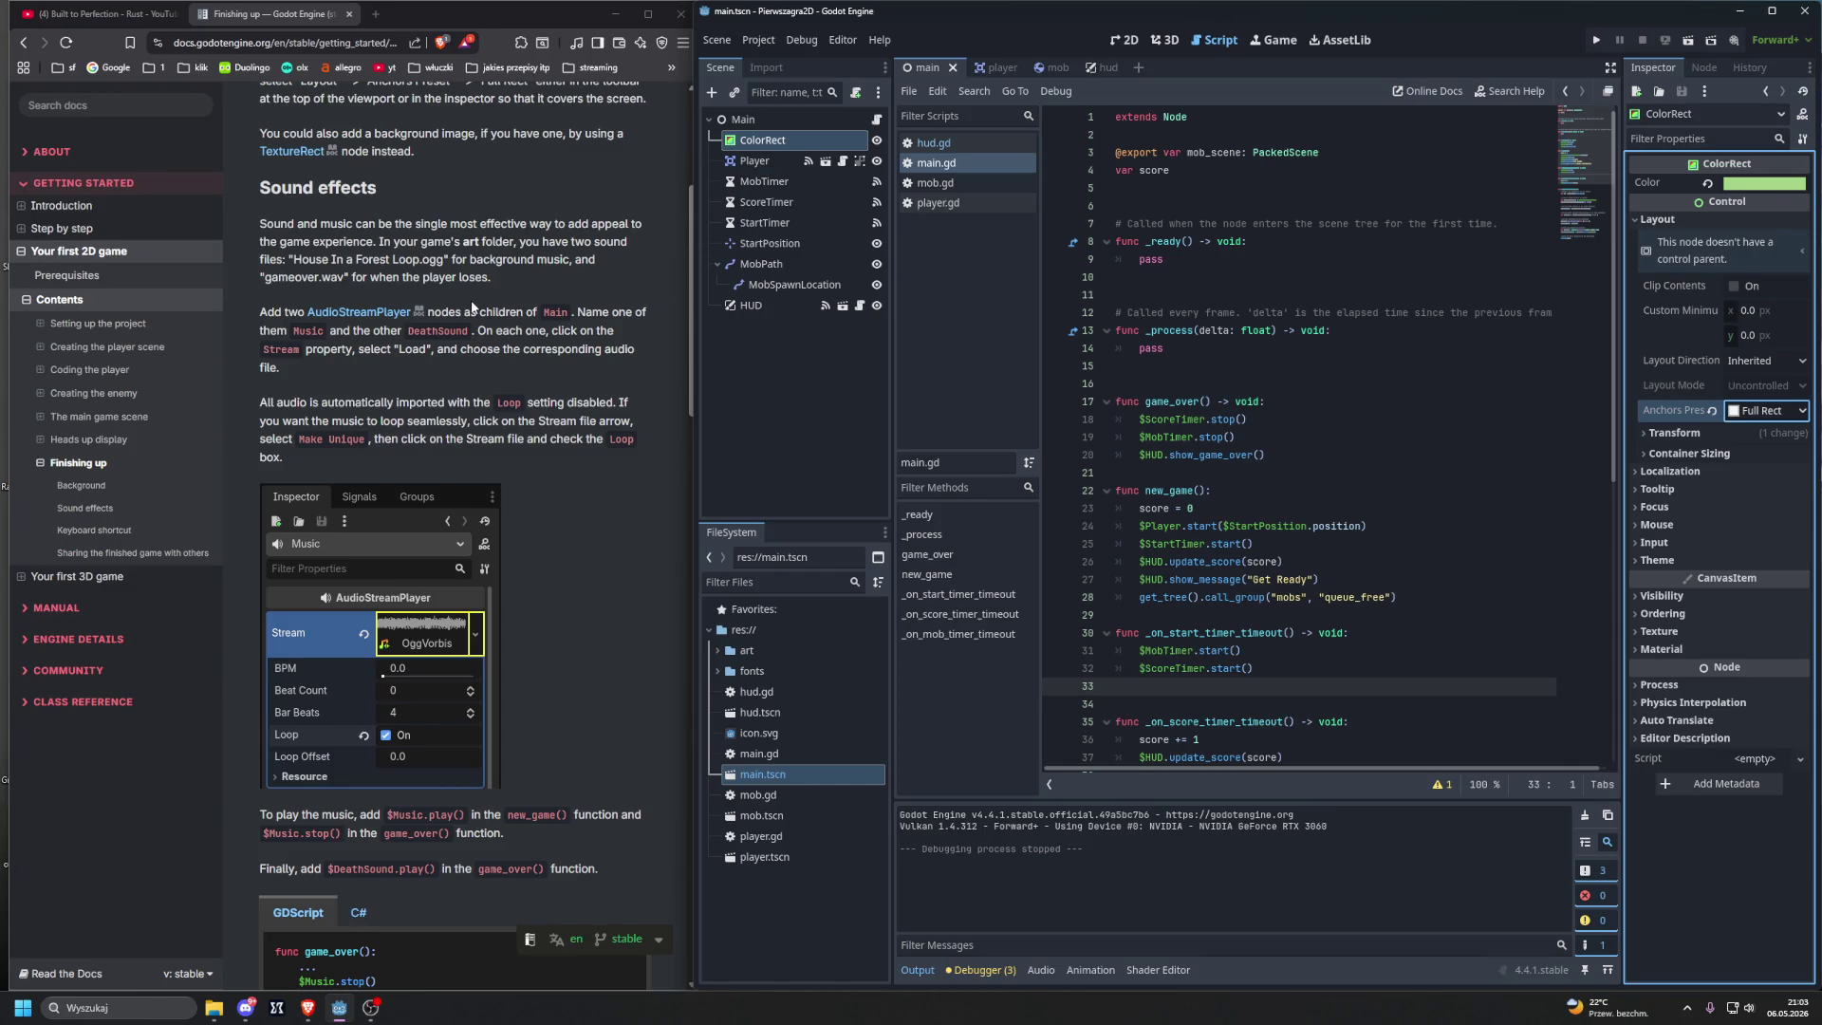
click(754, 139)
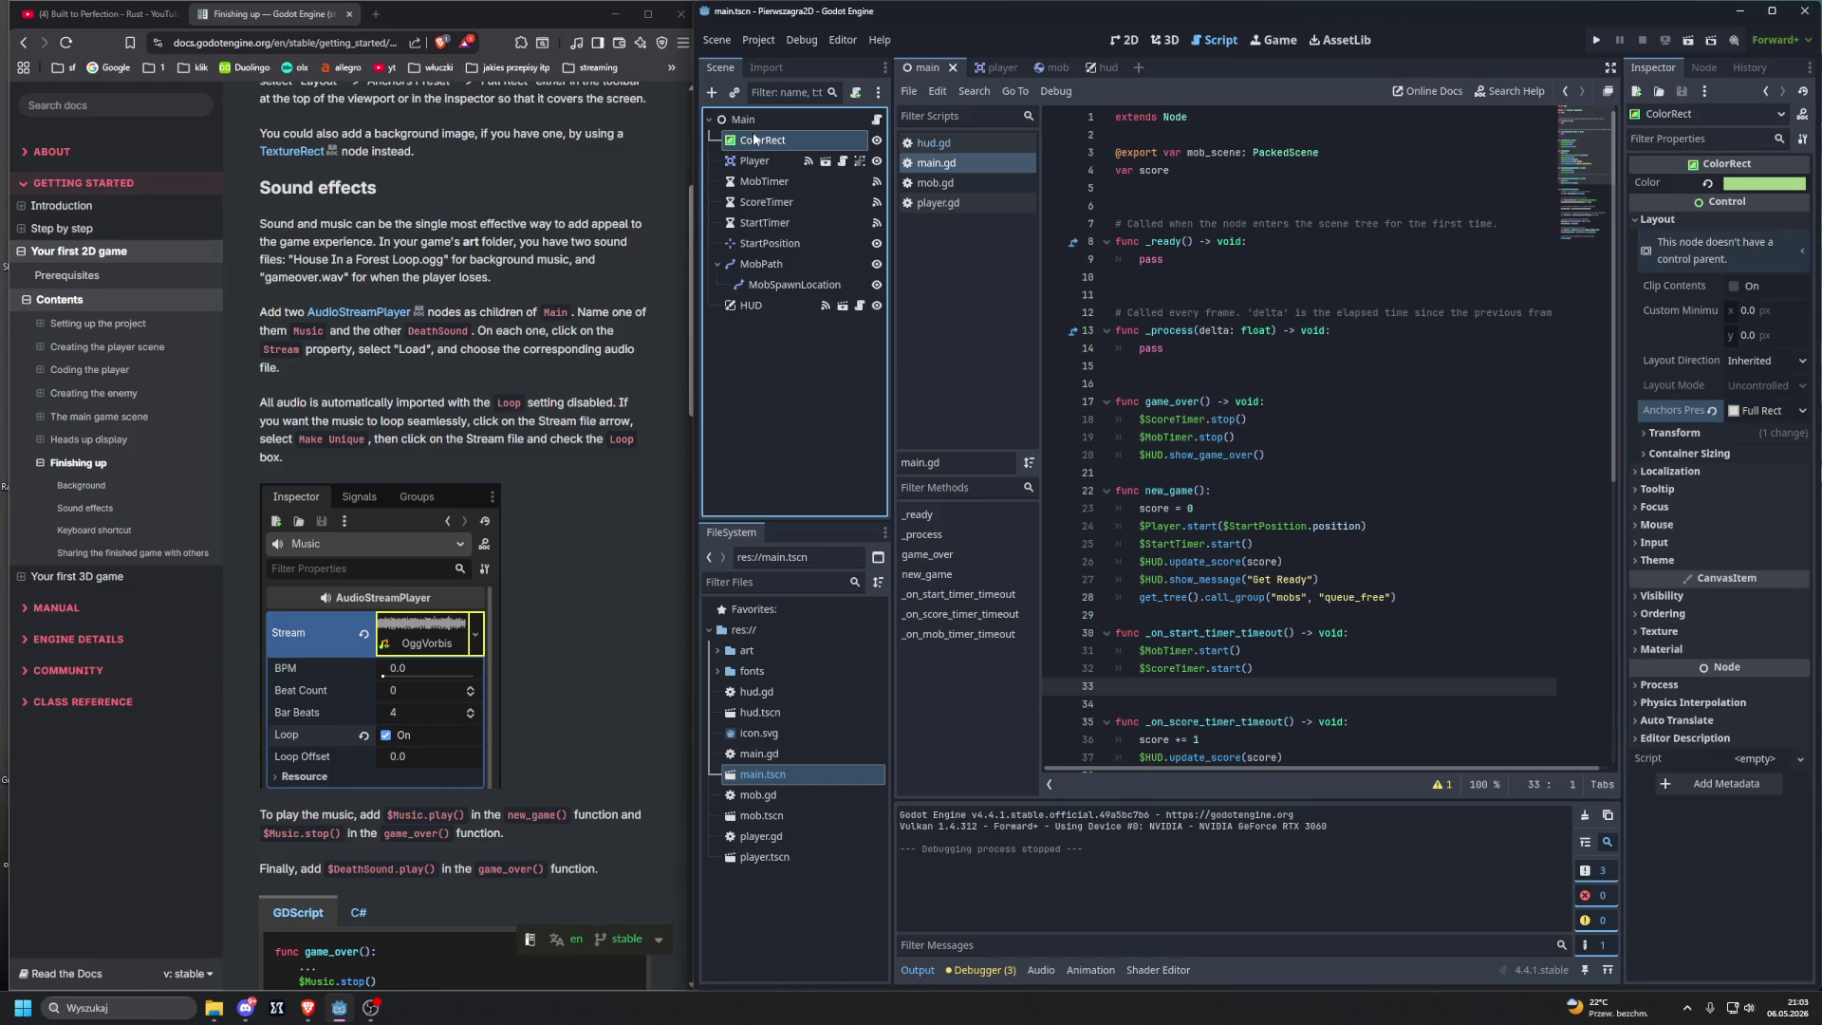
key(ctrl+a)
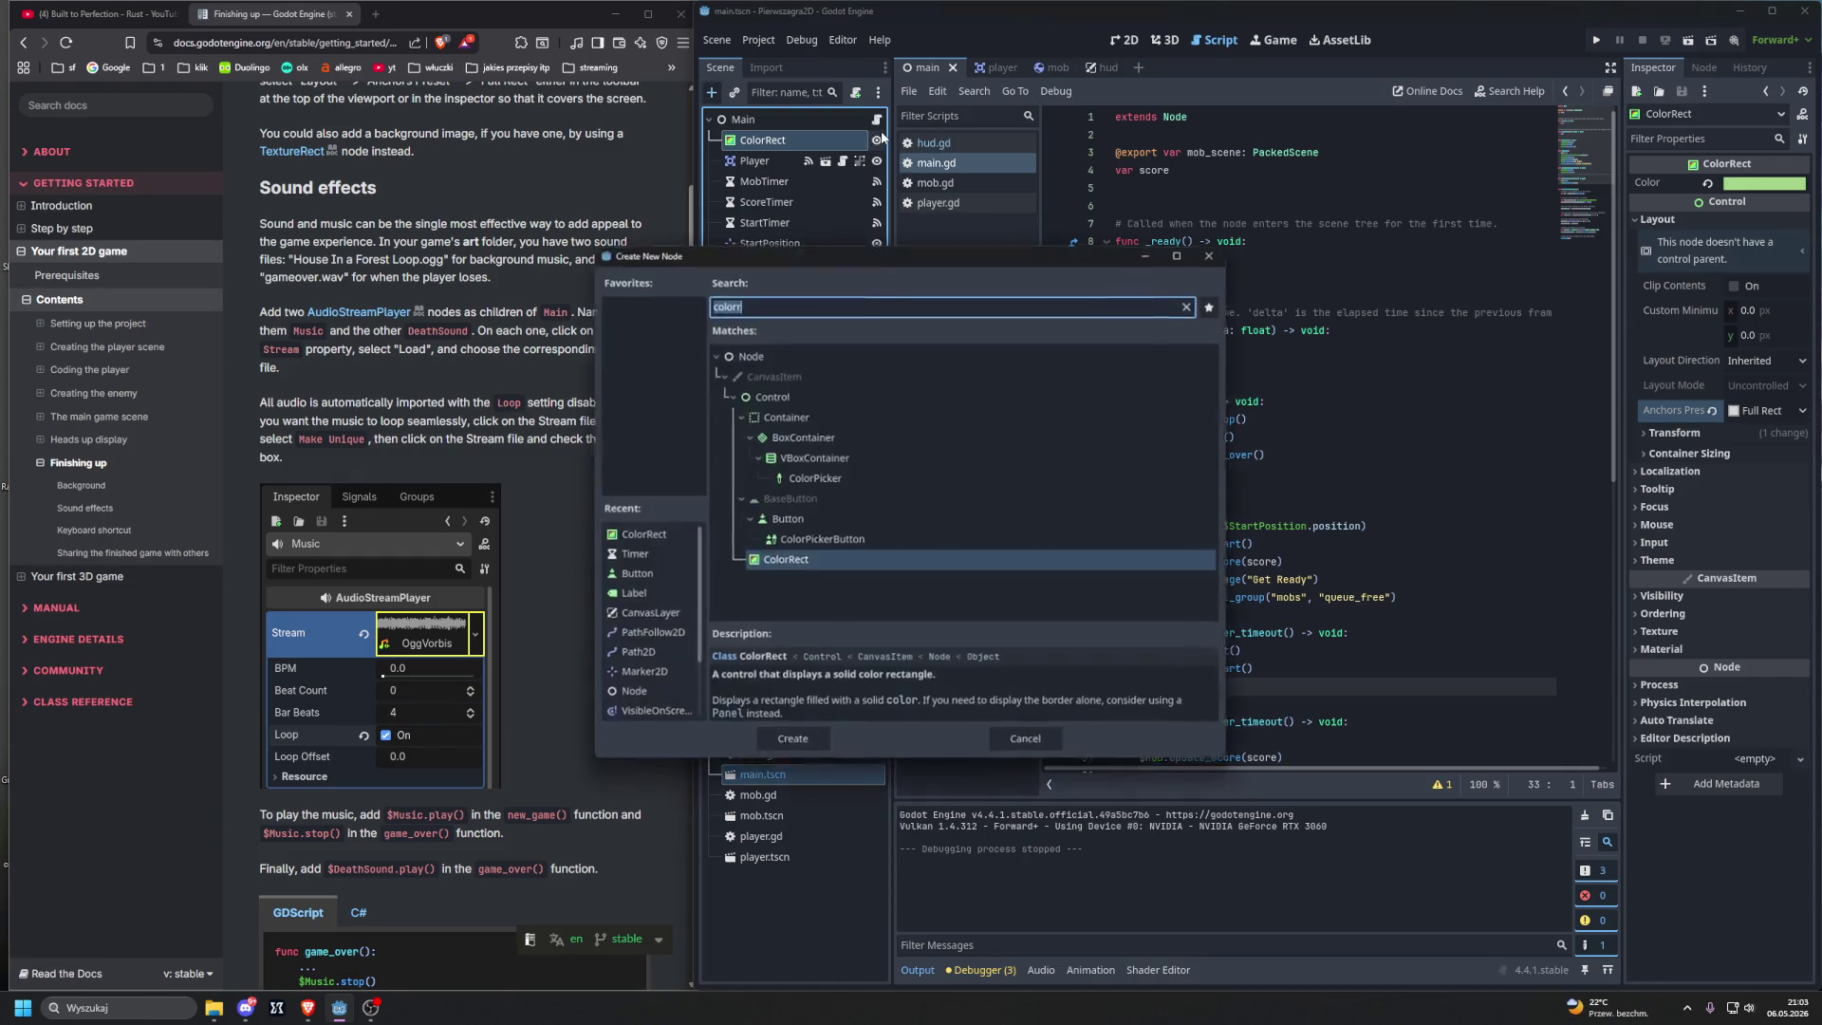
drag(691, 256, 793, 228)
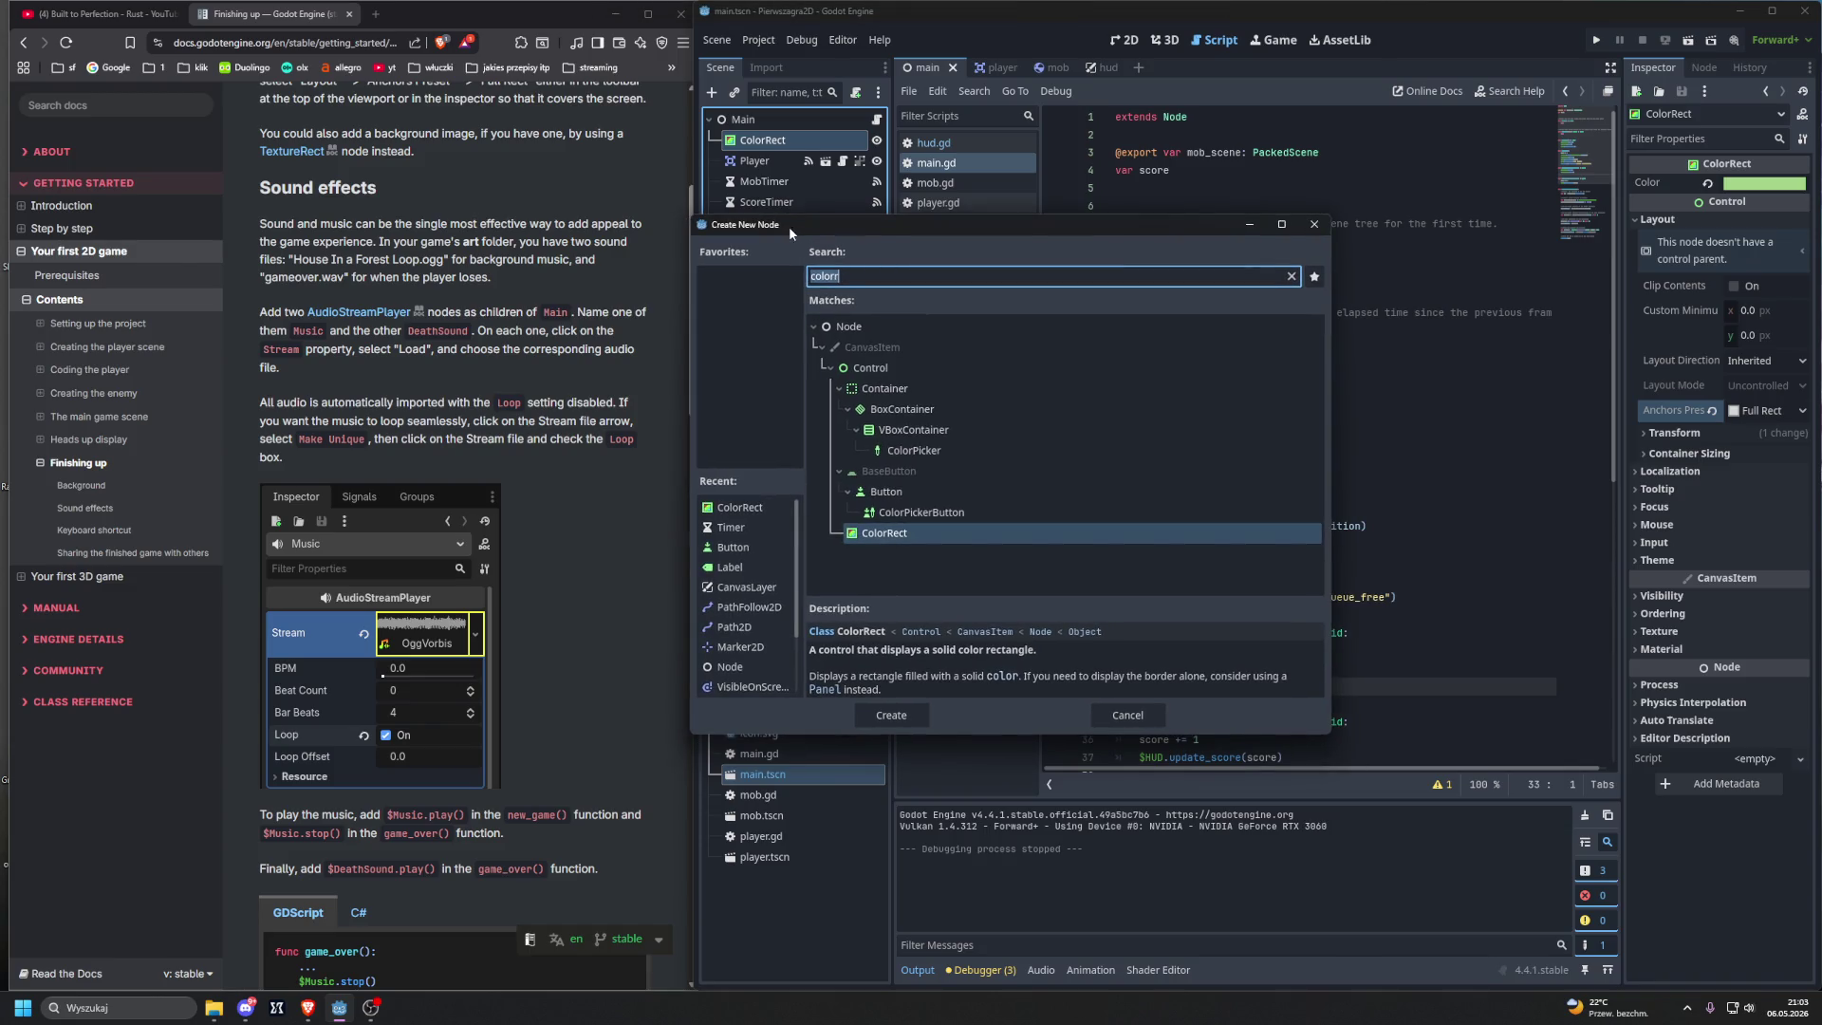
text(aud)
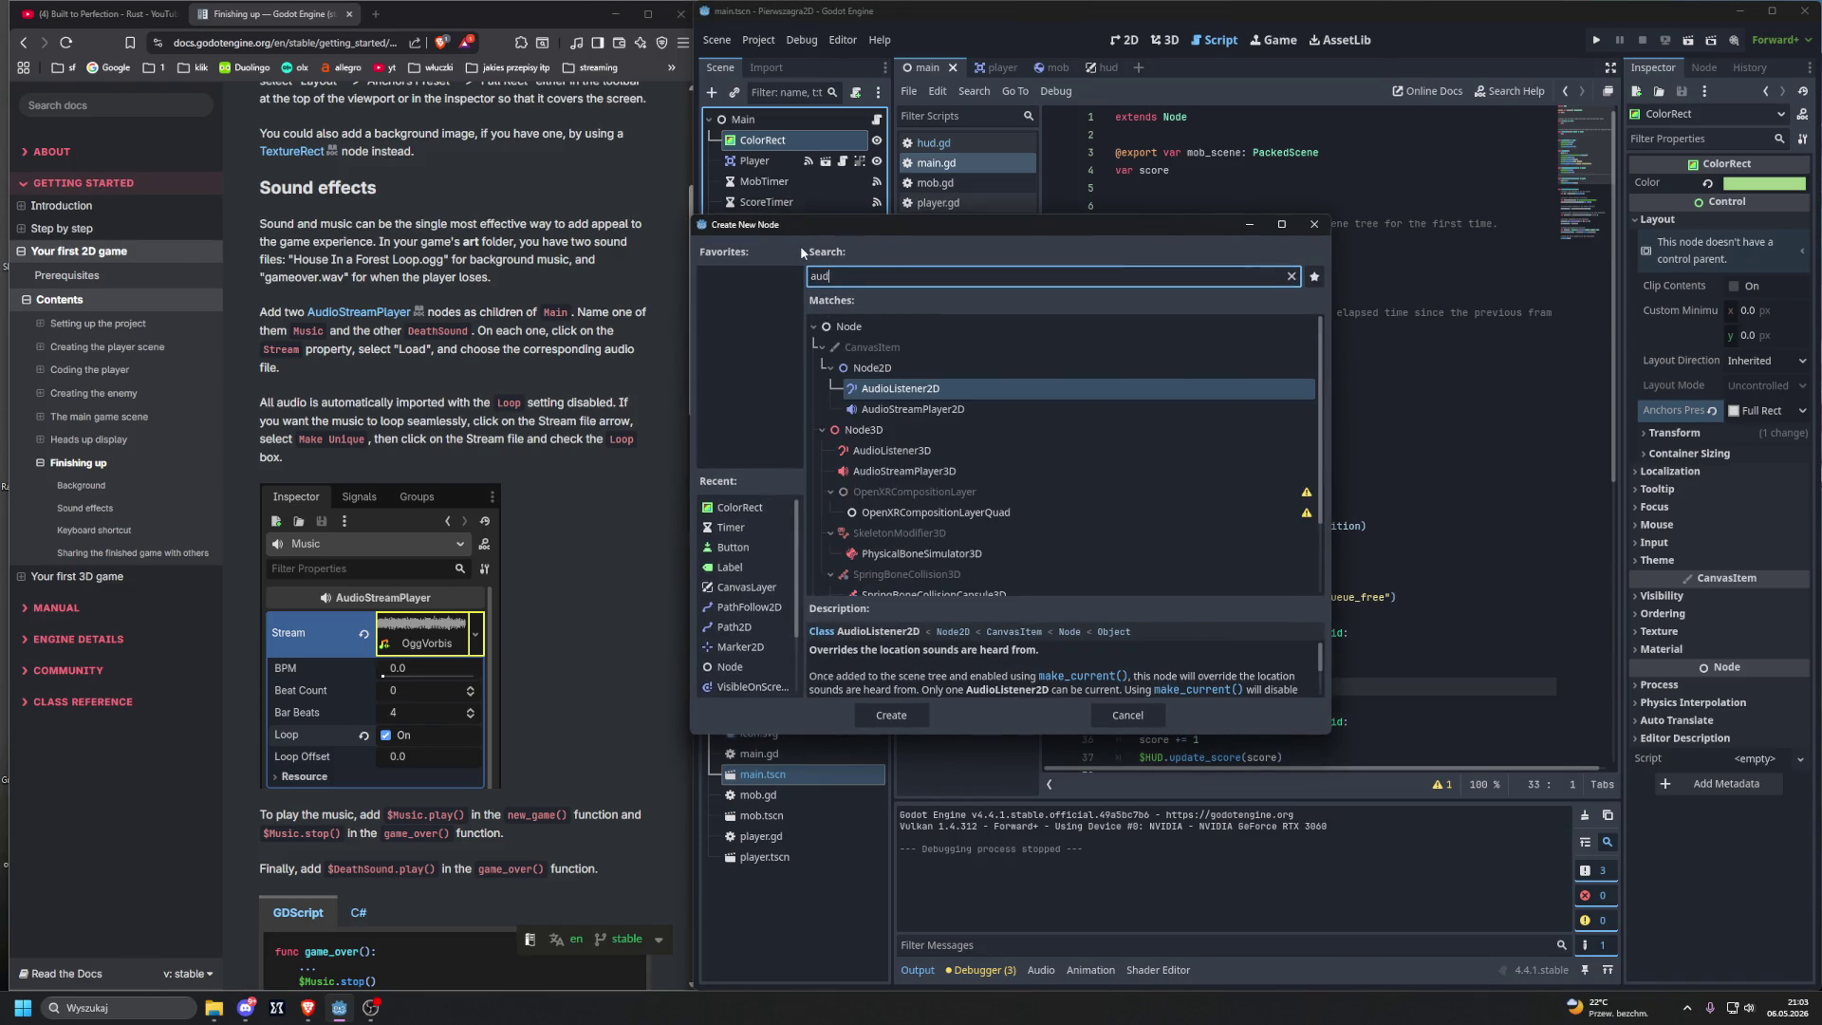
key(Down)
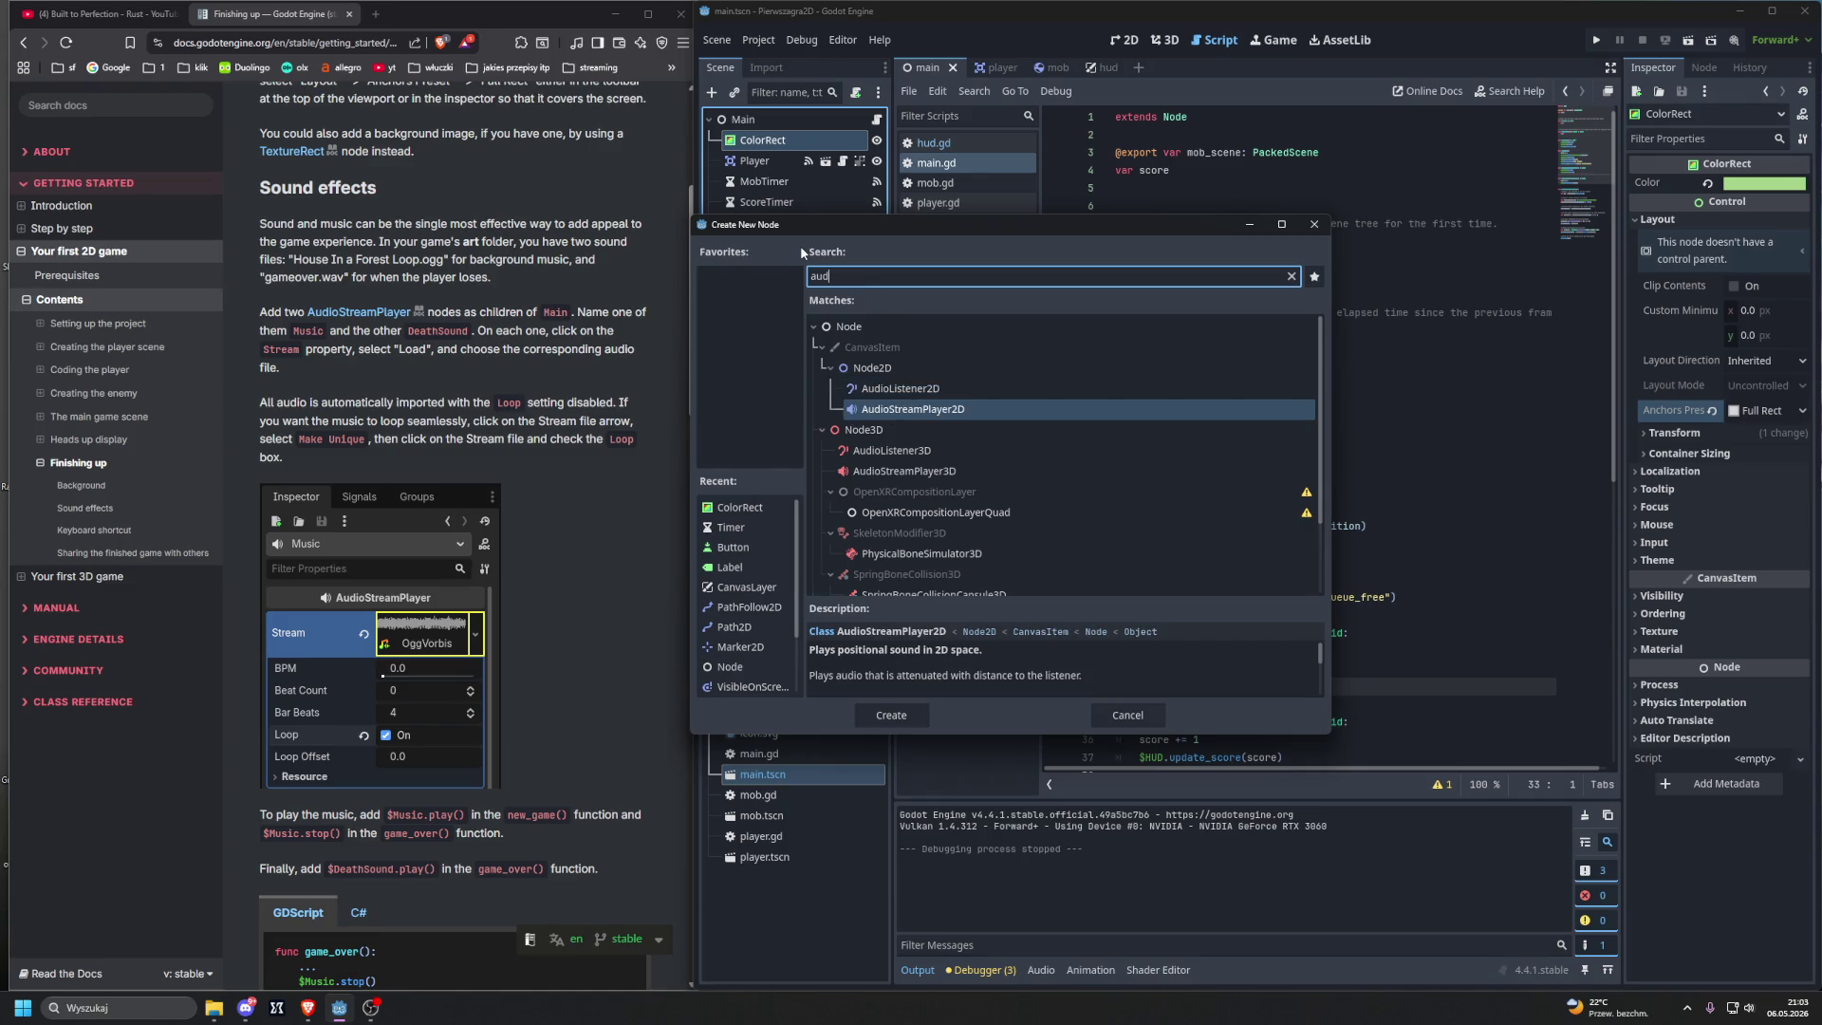
key(Return)
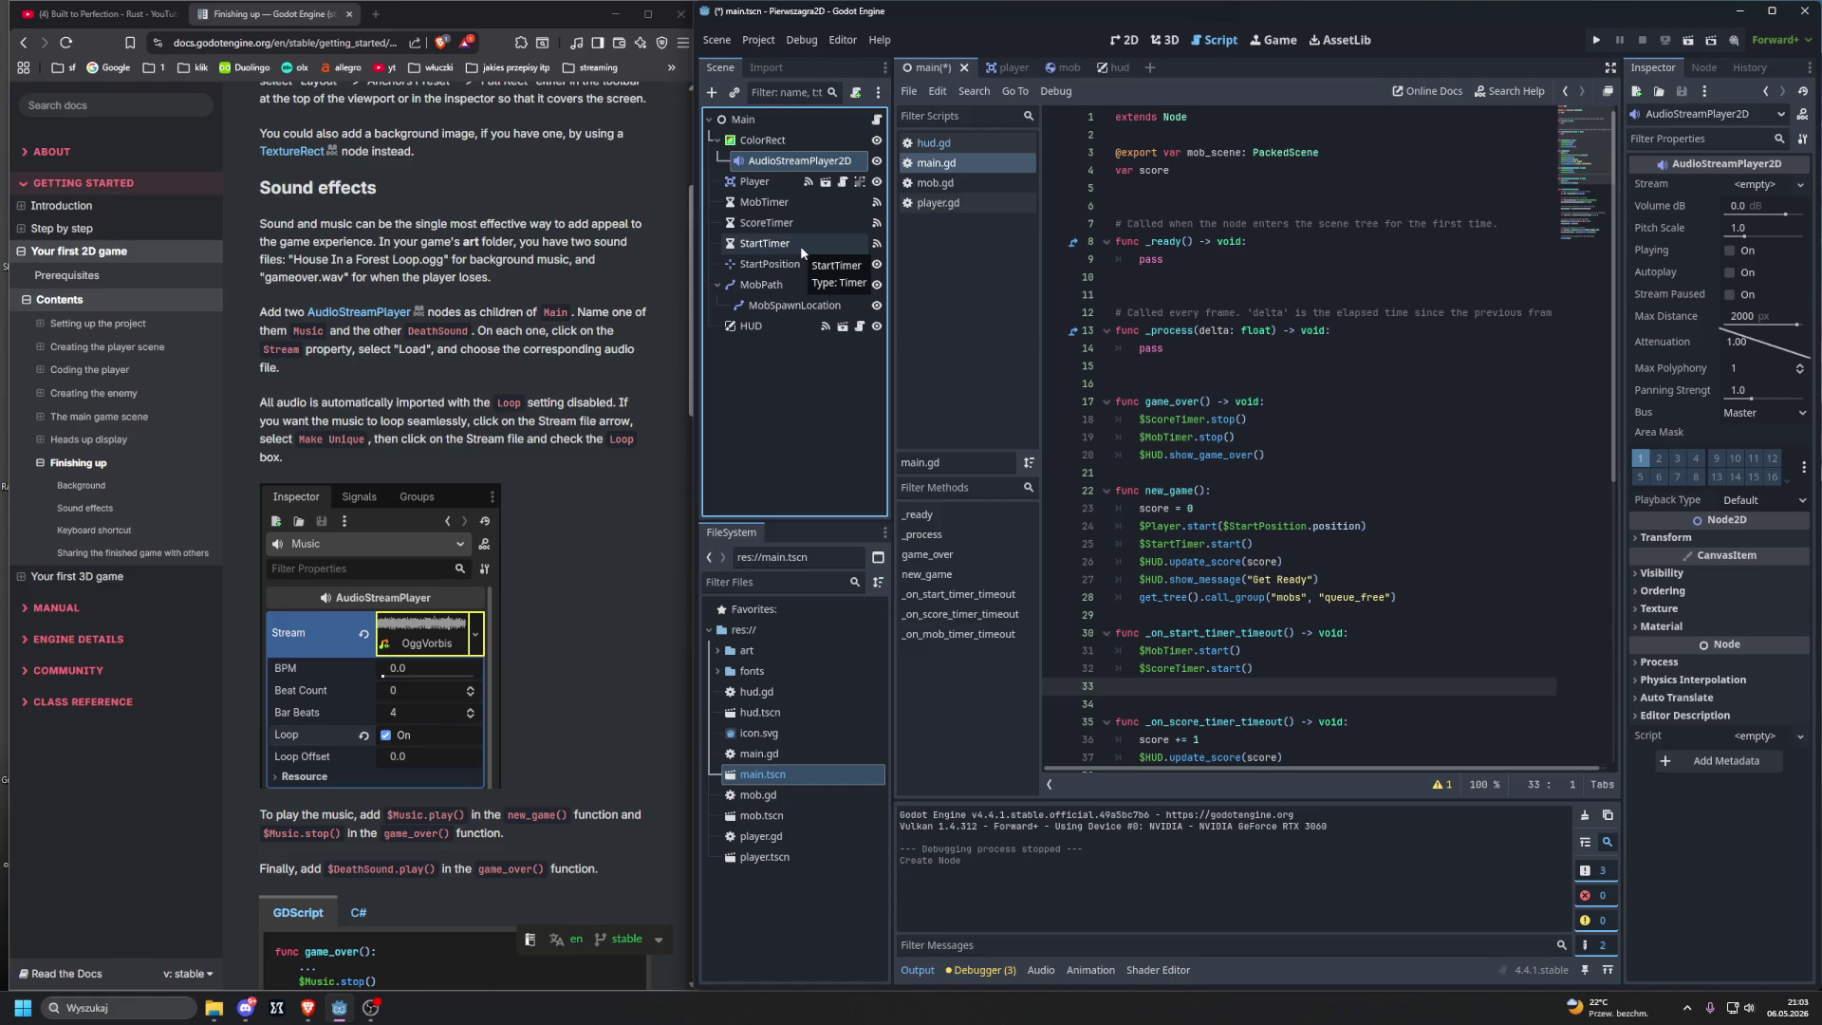
click(783, 140)
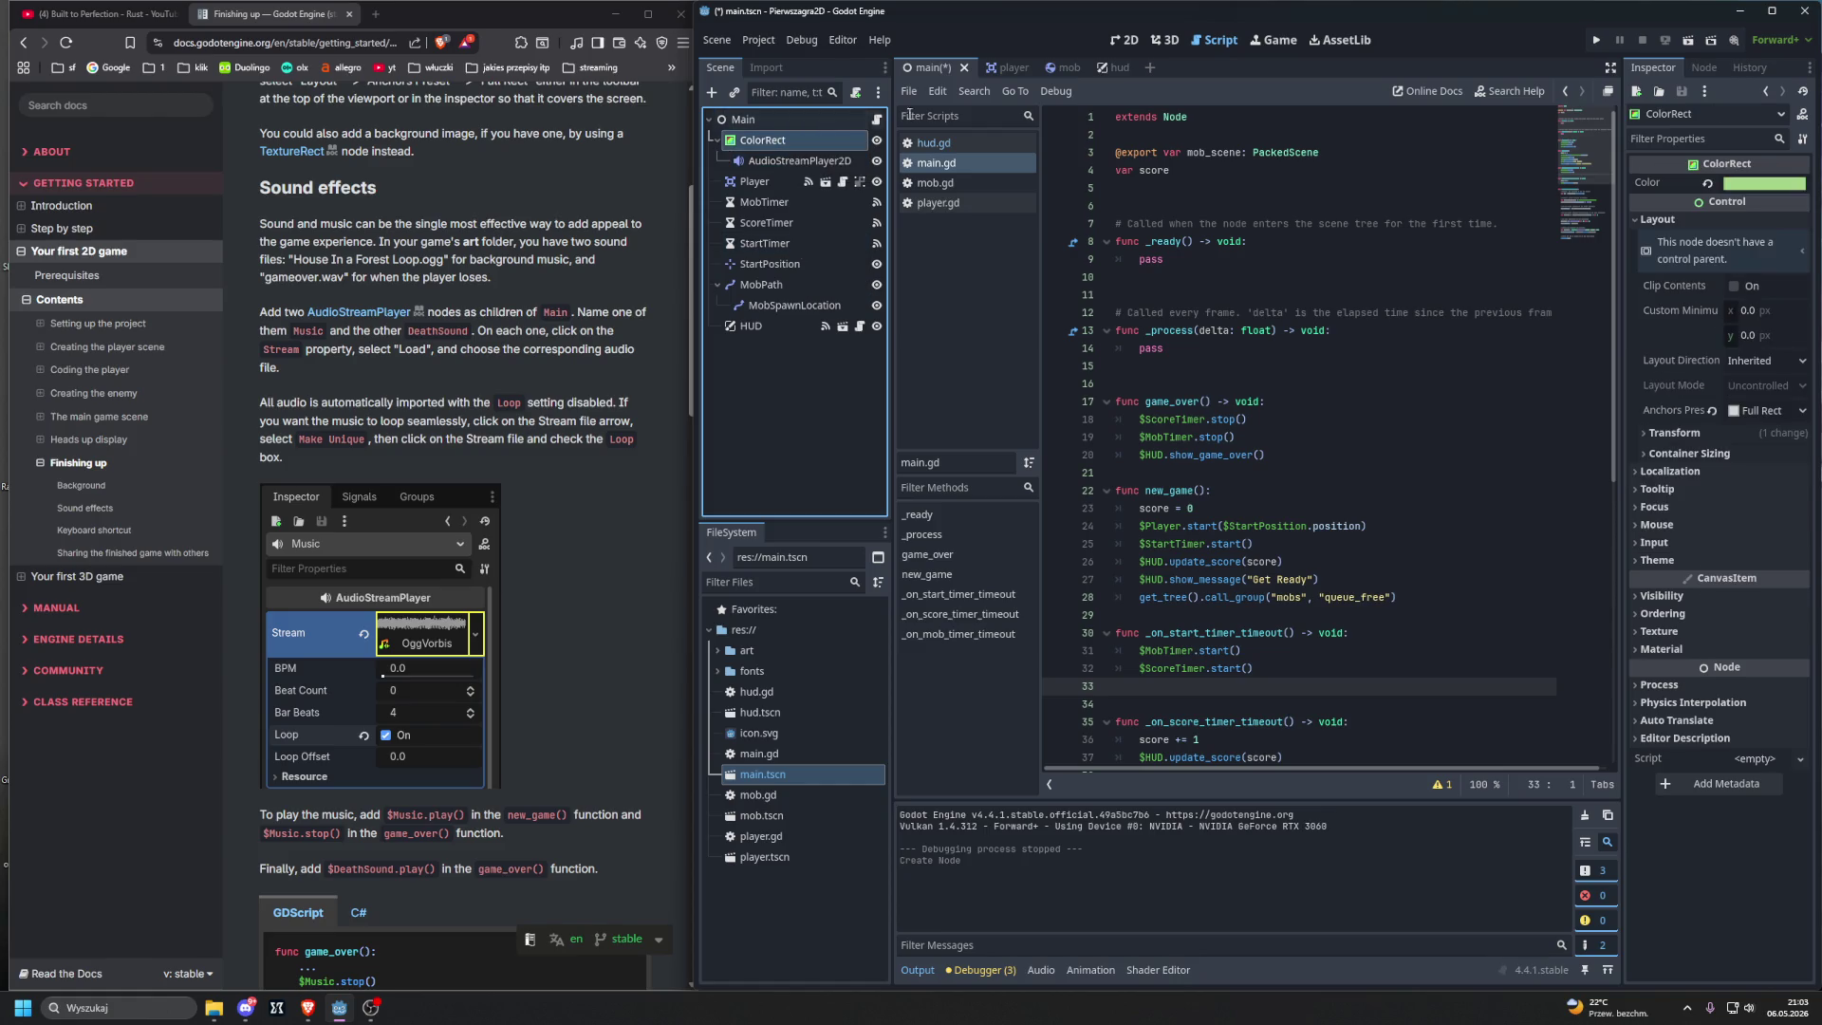
key(ctrl+z)
click(767, 117)
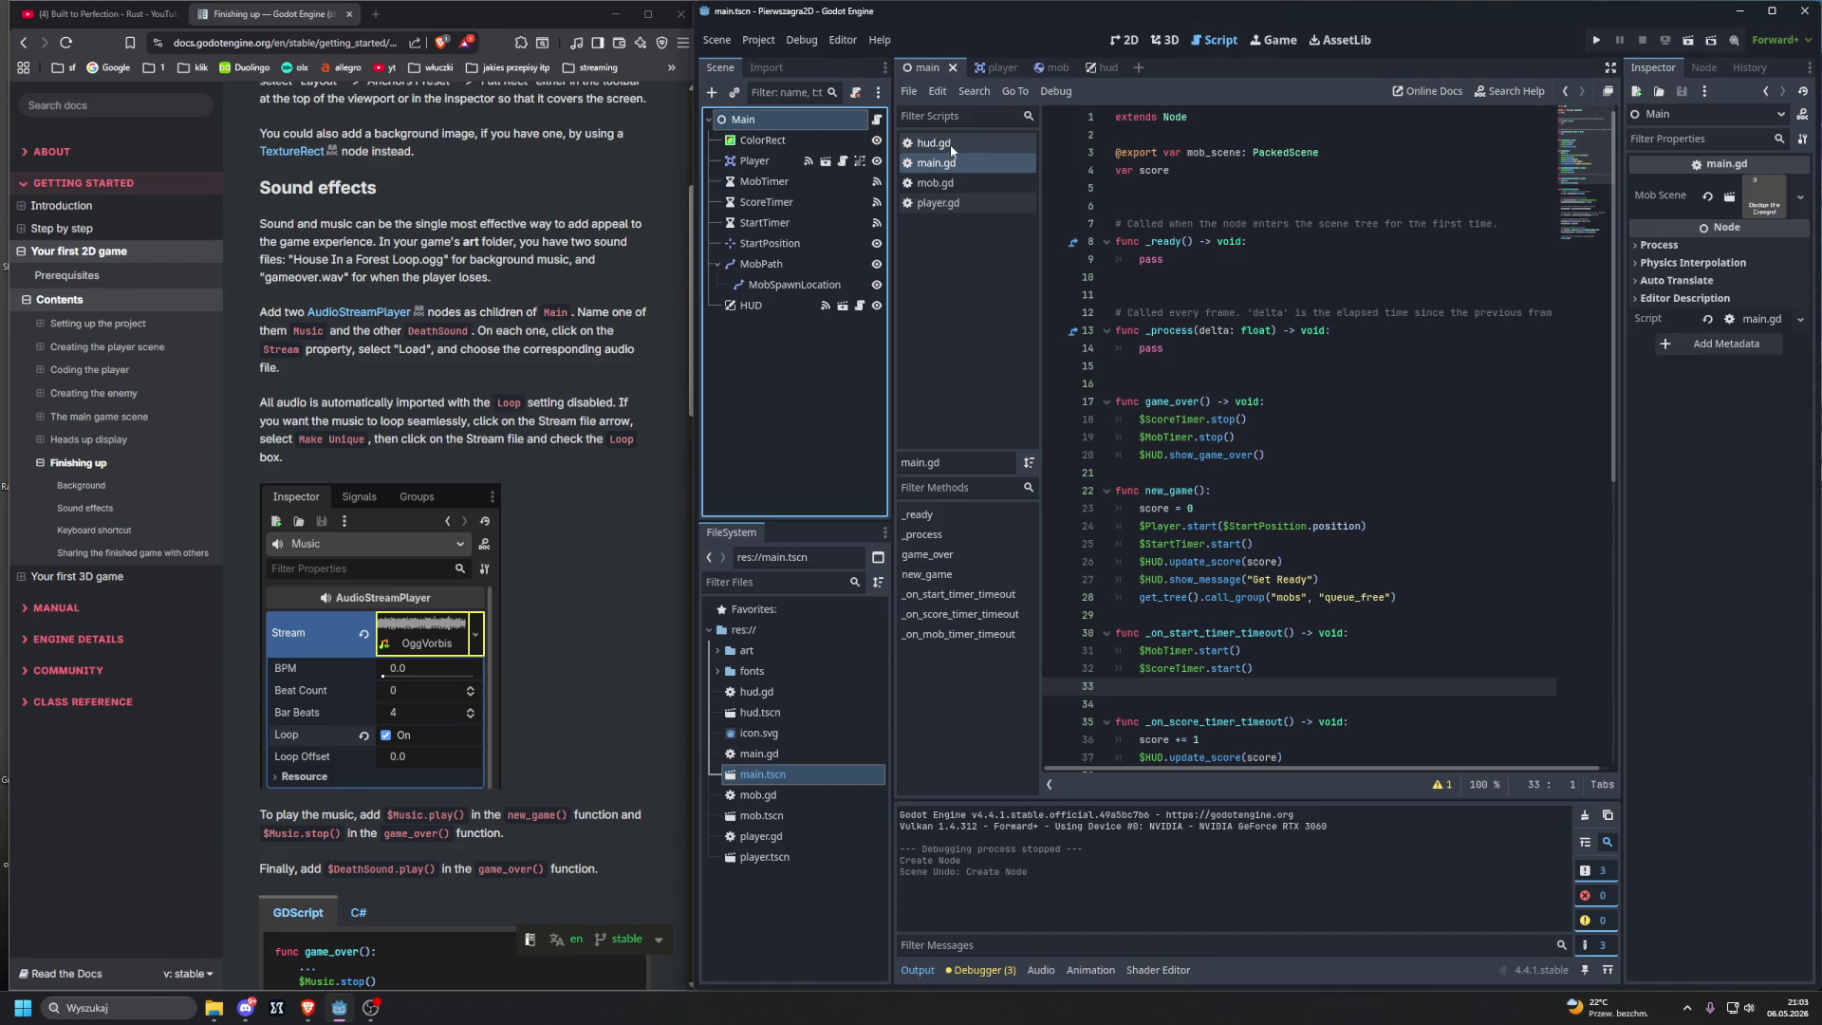
Step: Add a plain AudioStreamPlayer under Main after comparing its docs with AudioStreamPlayer2D
key(ctrl+a)
text(audi)
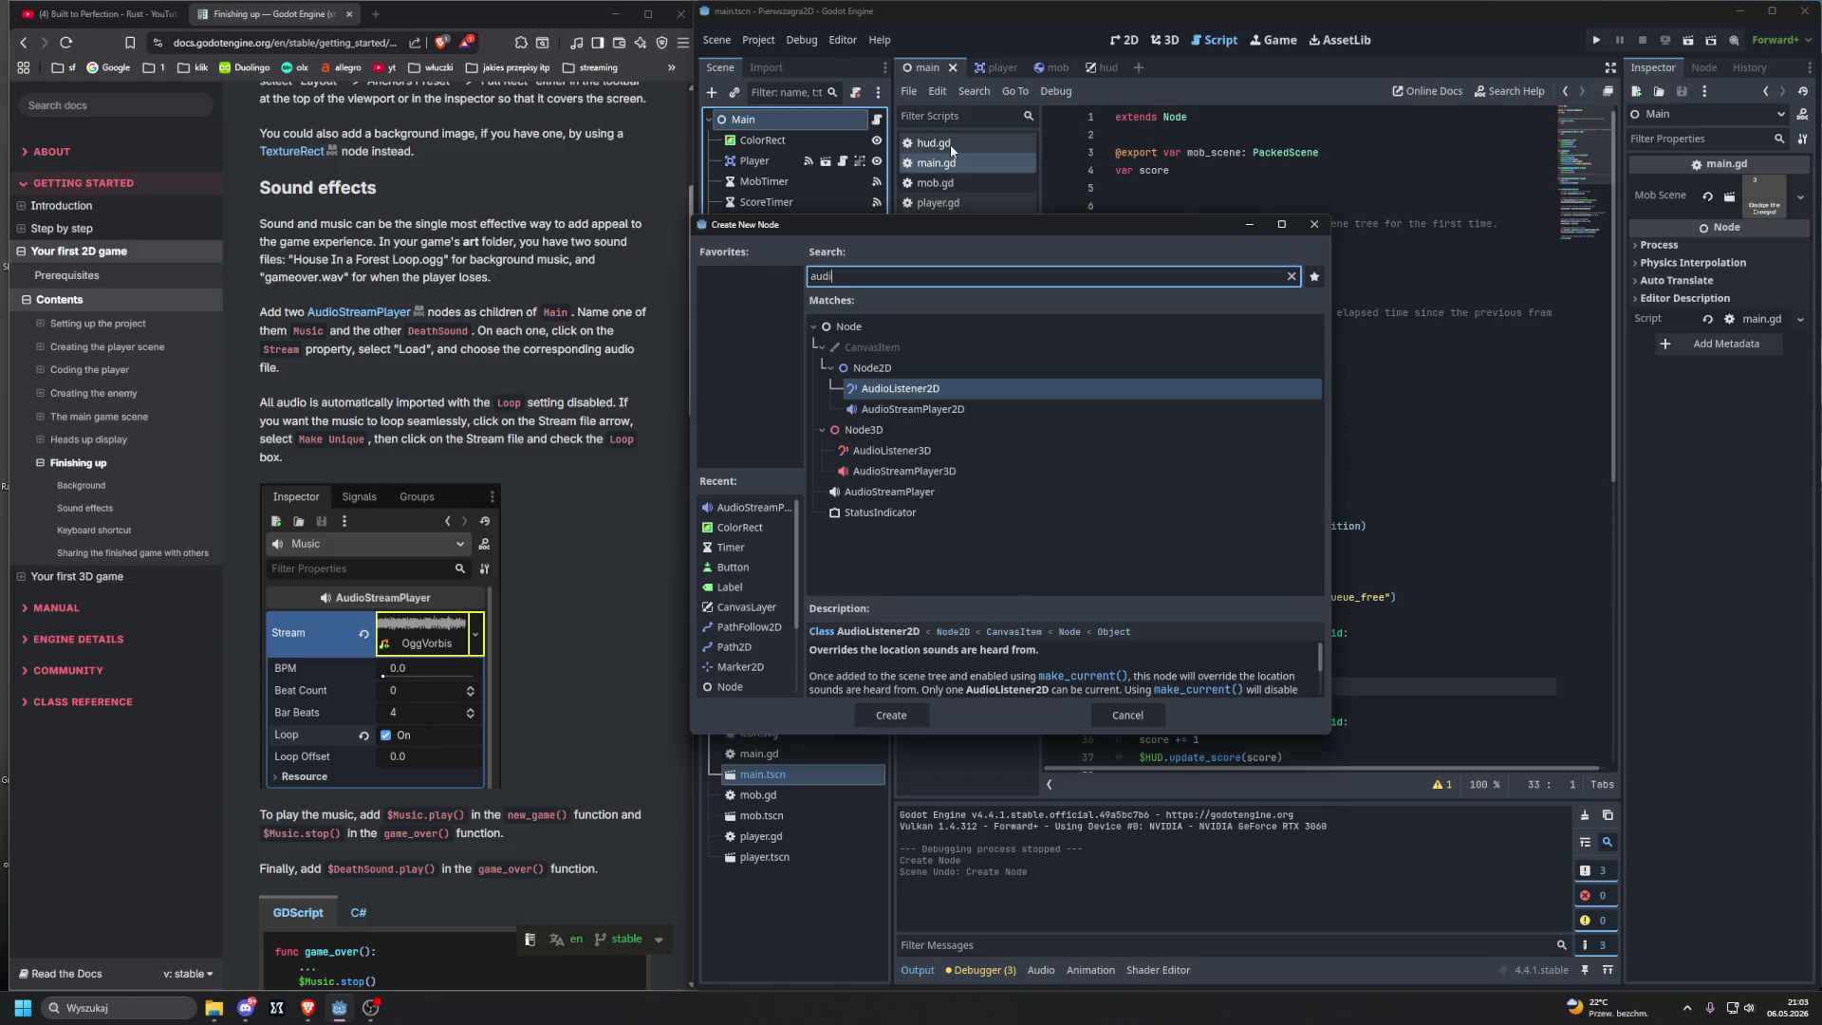
text(ostreampla)
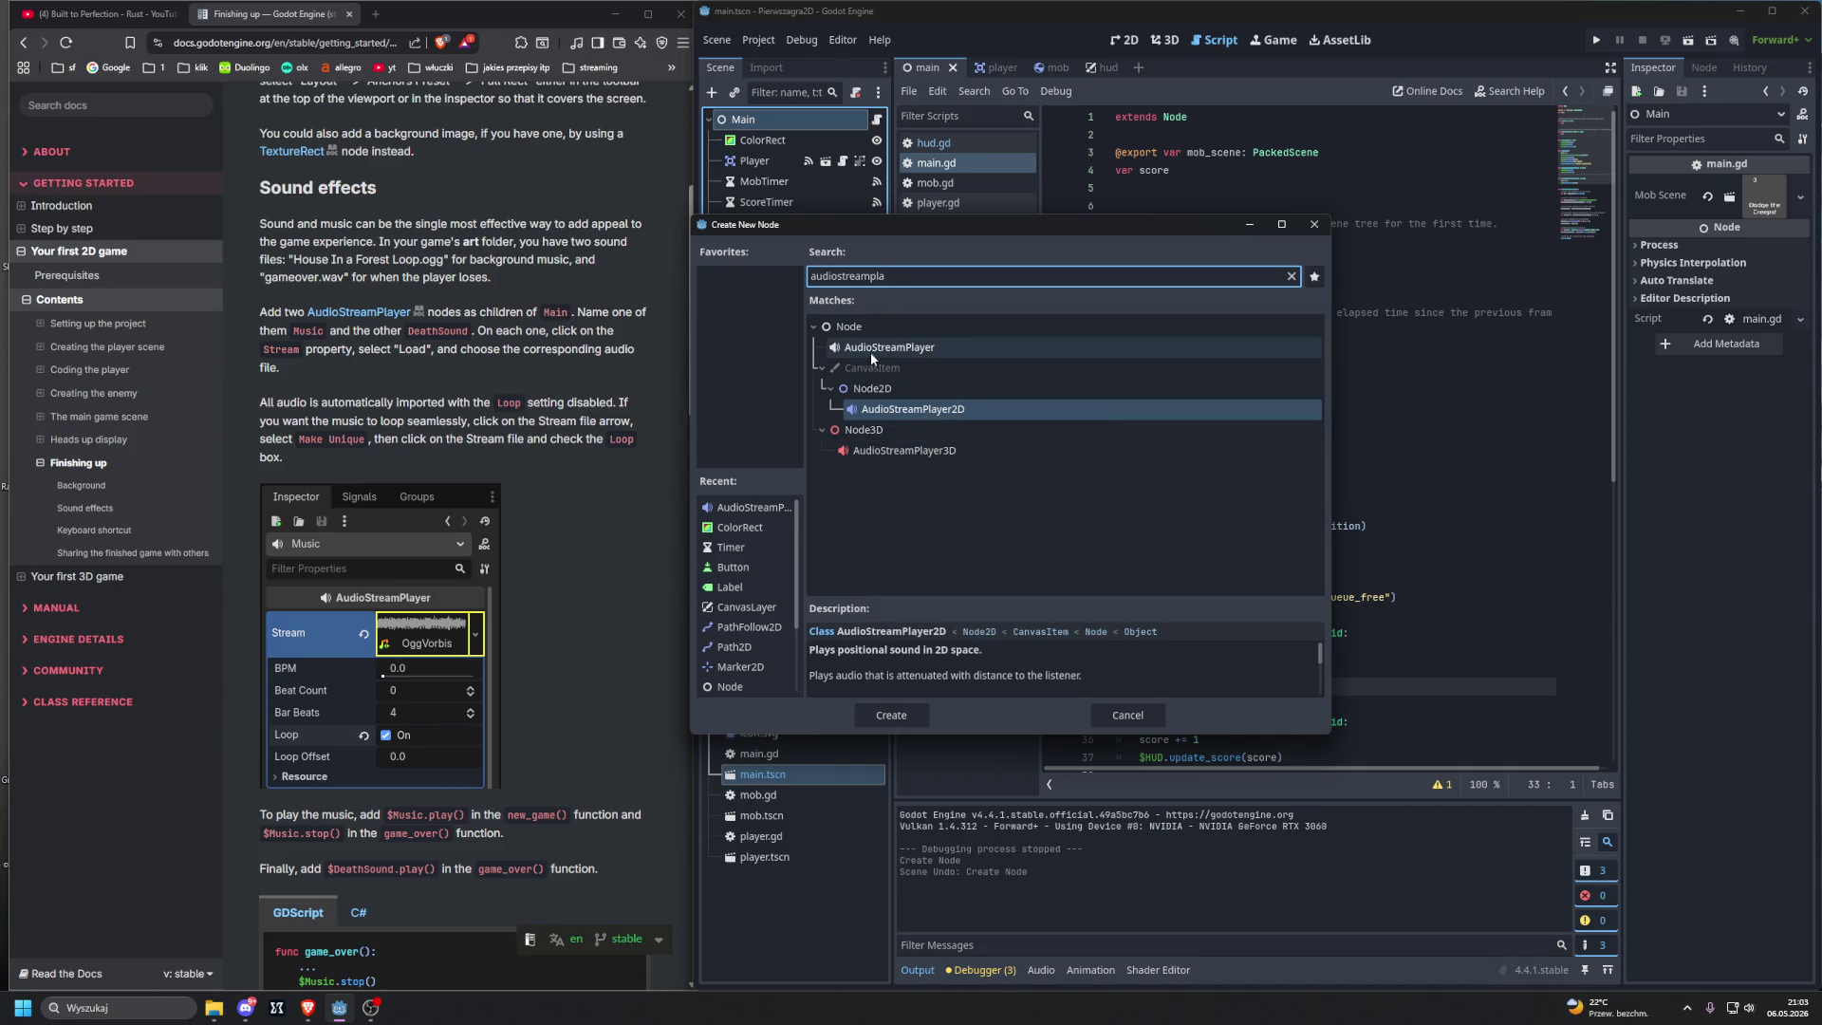
click(885, 412)
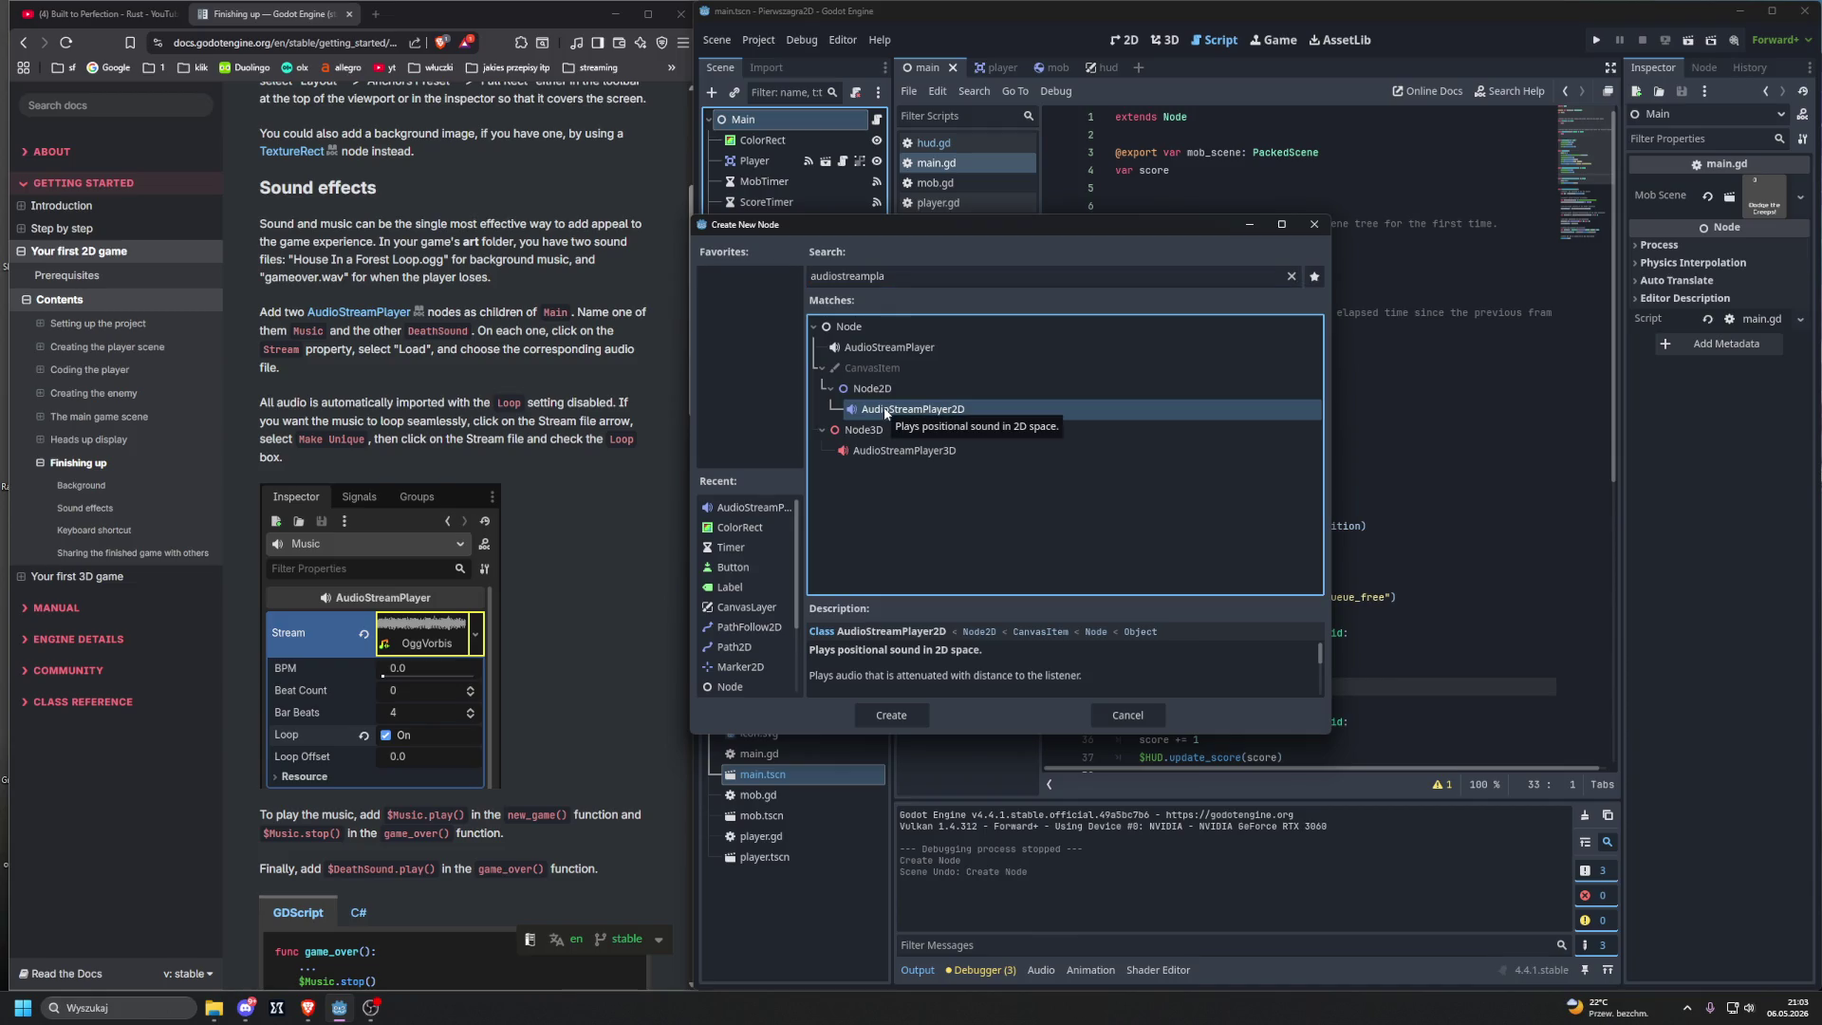
click(878, 348)
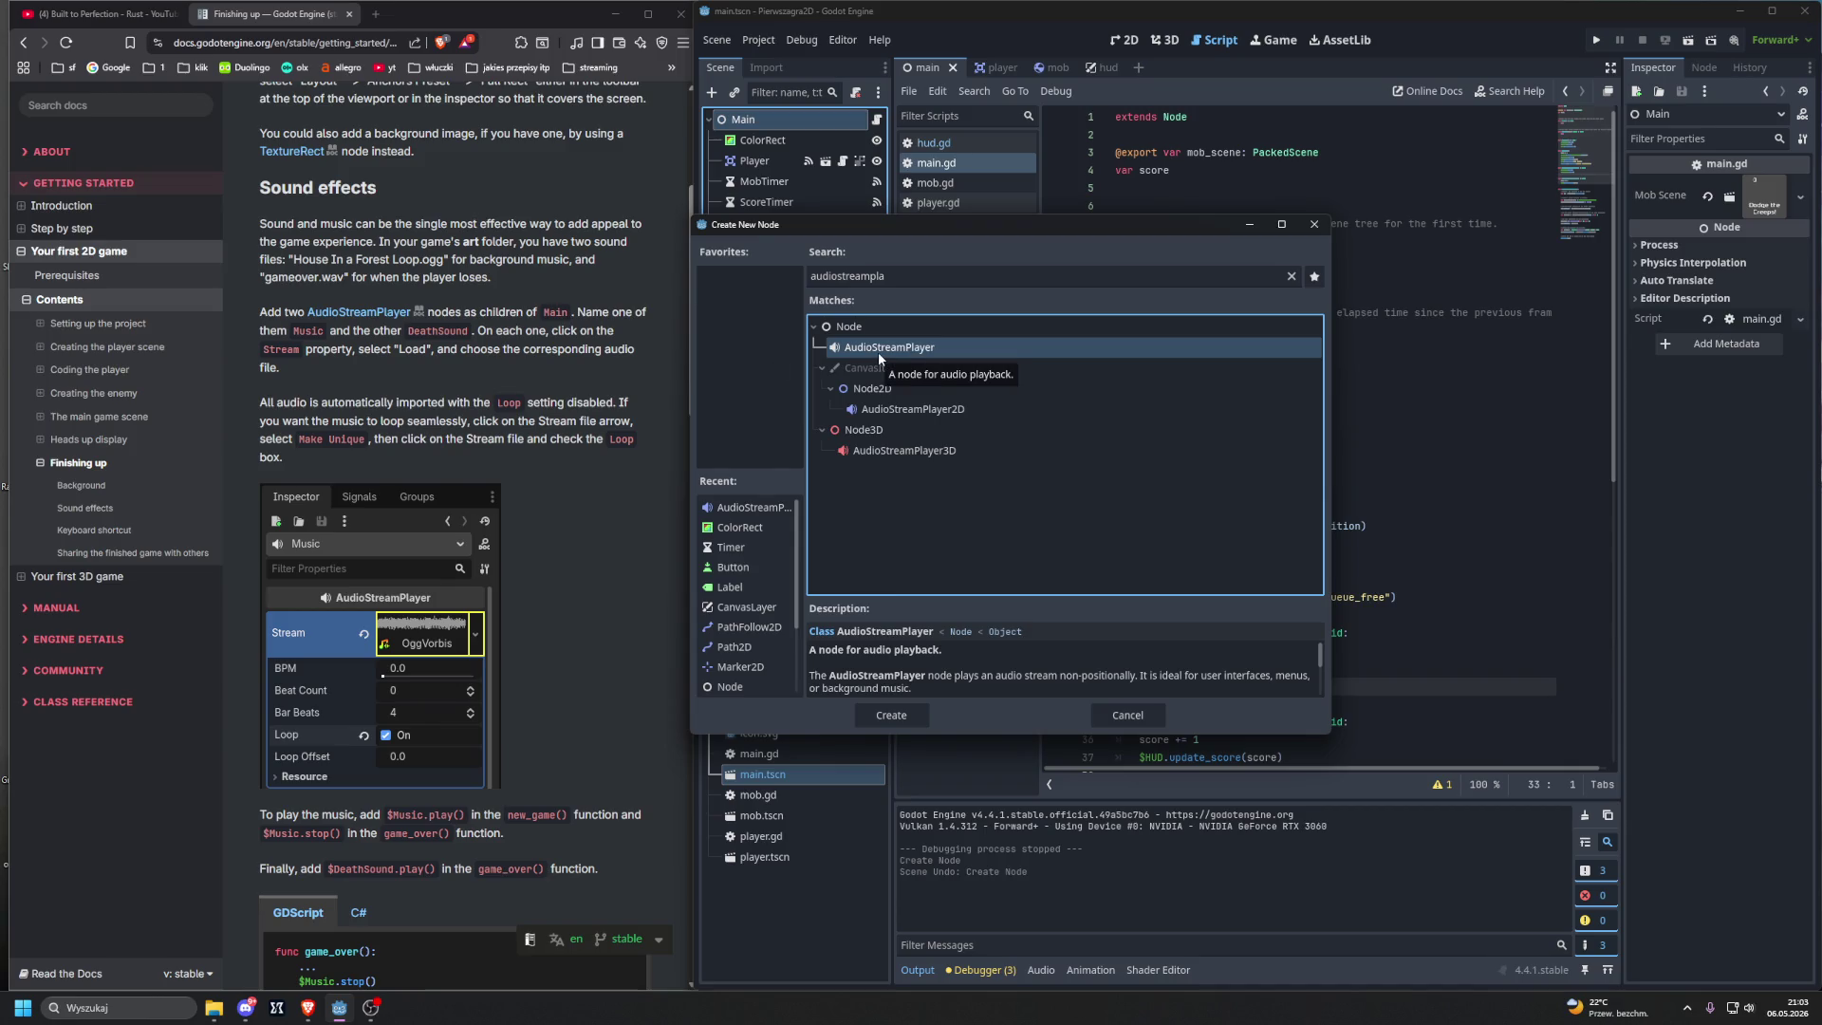
middle_click(359, 312)
click(446, 25)
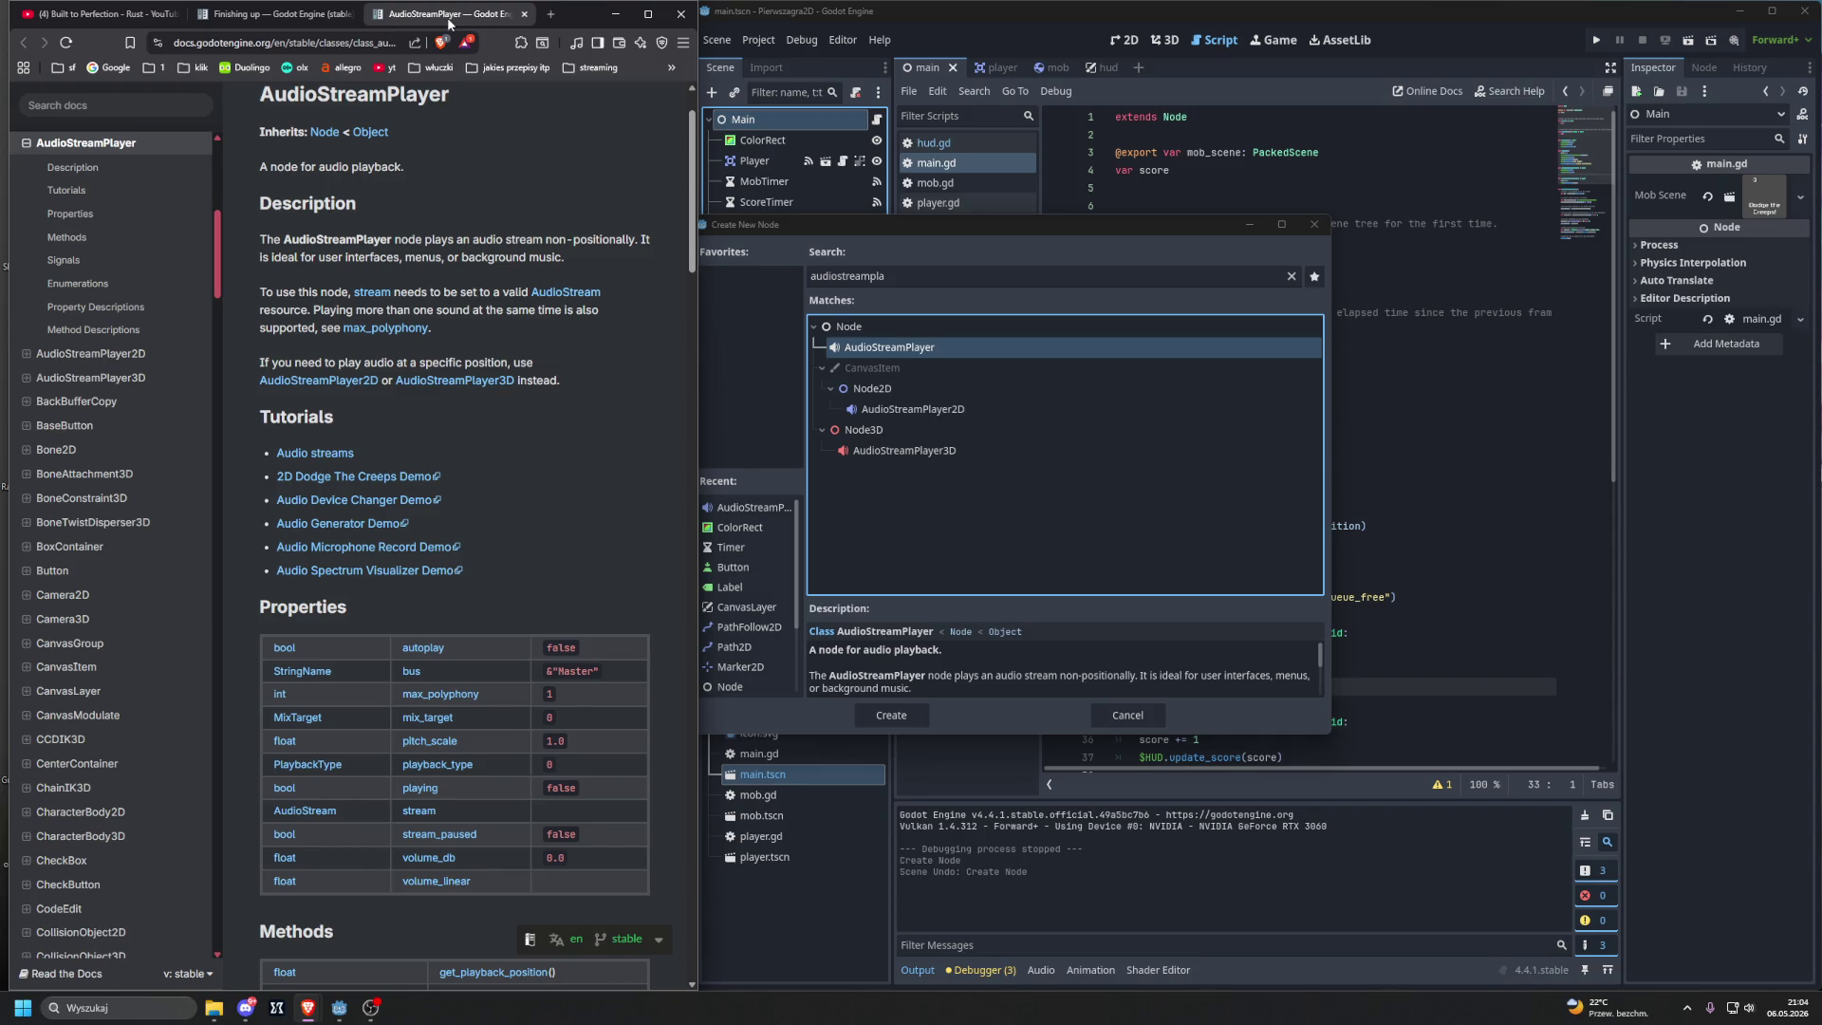
middle_click(448, 23)
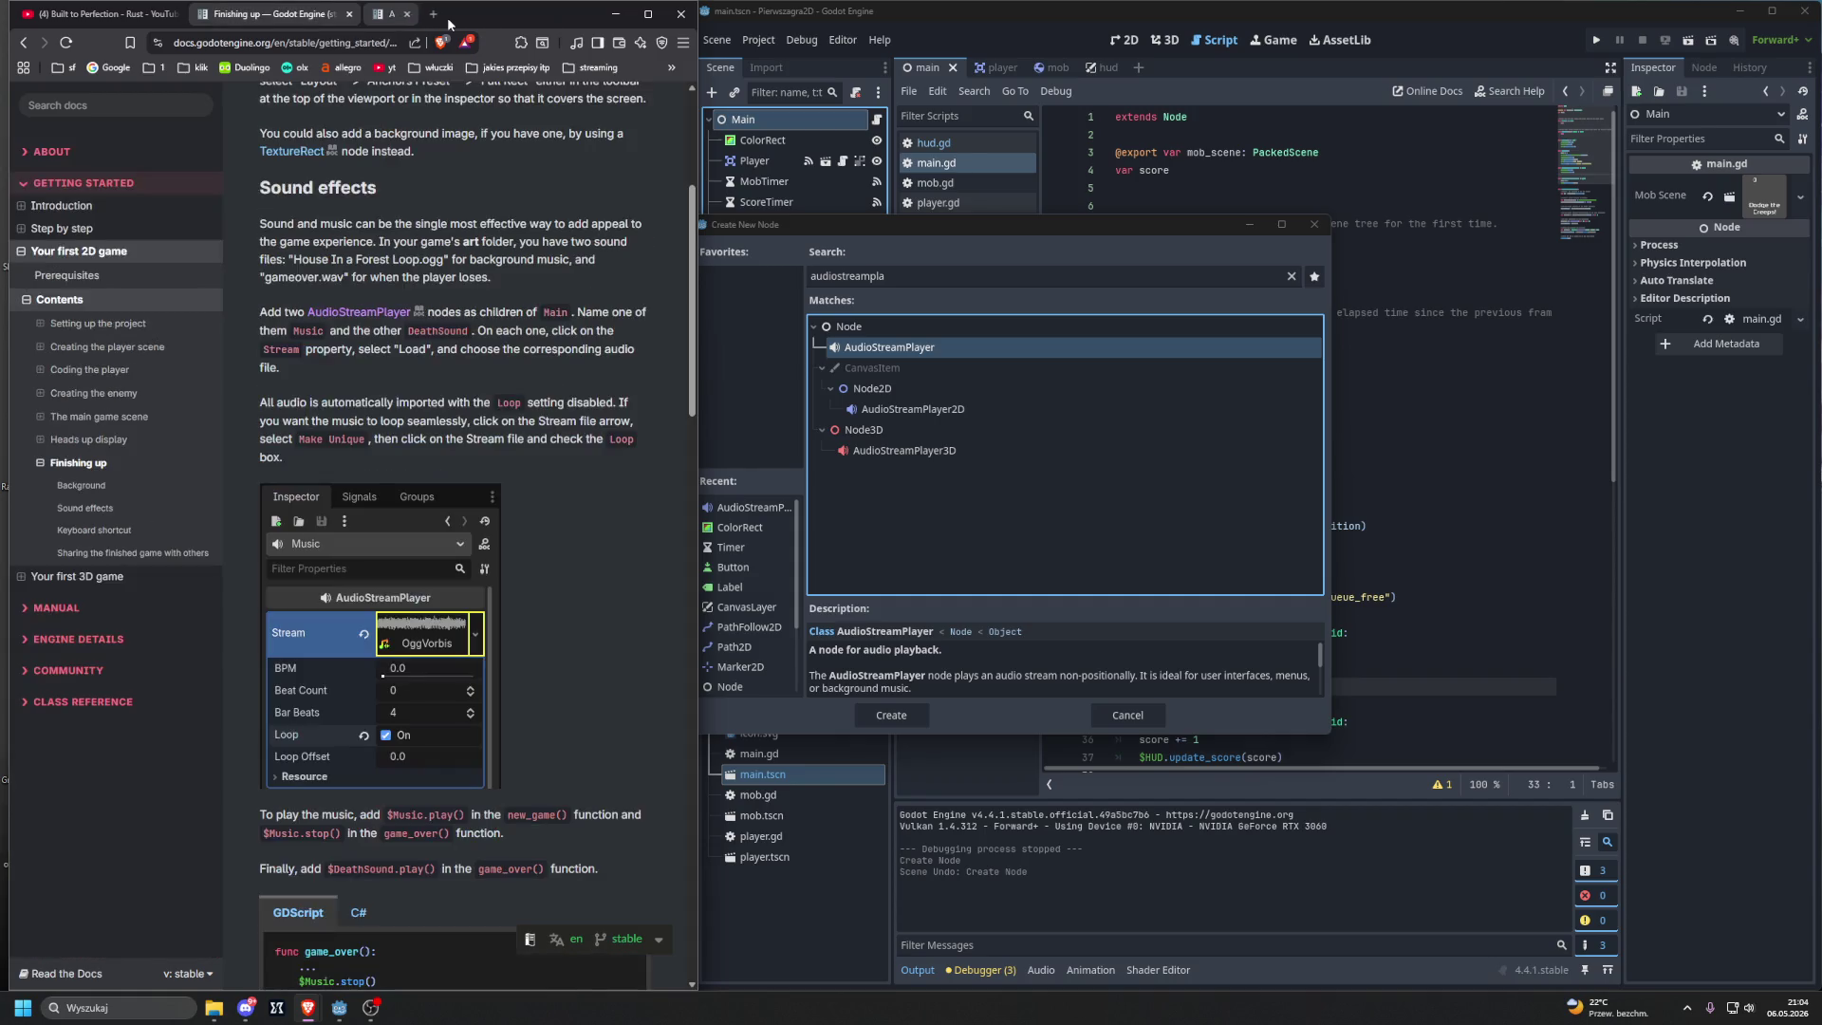
click(859, 351)
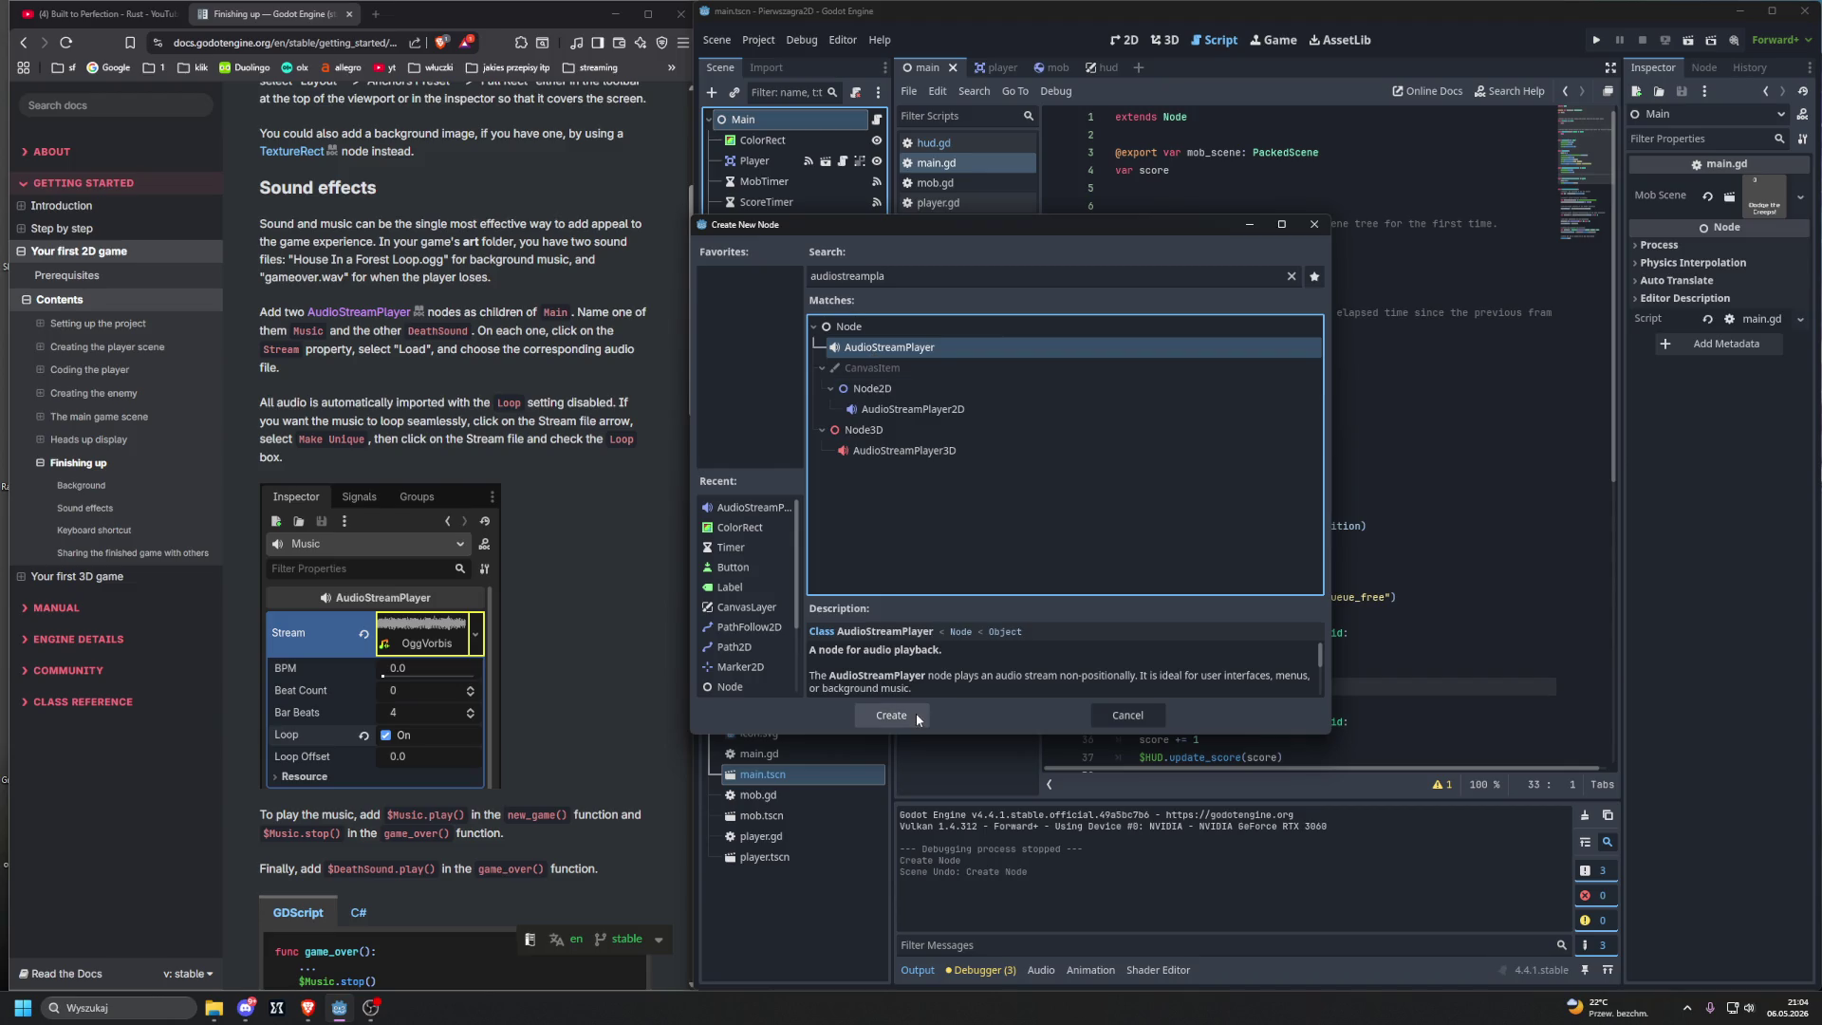
click(881, 408)
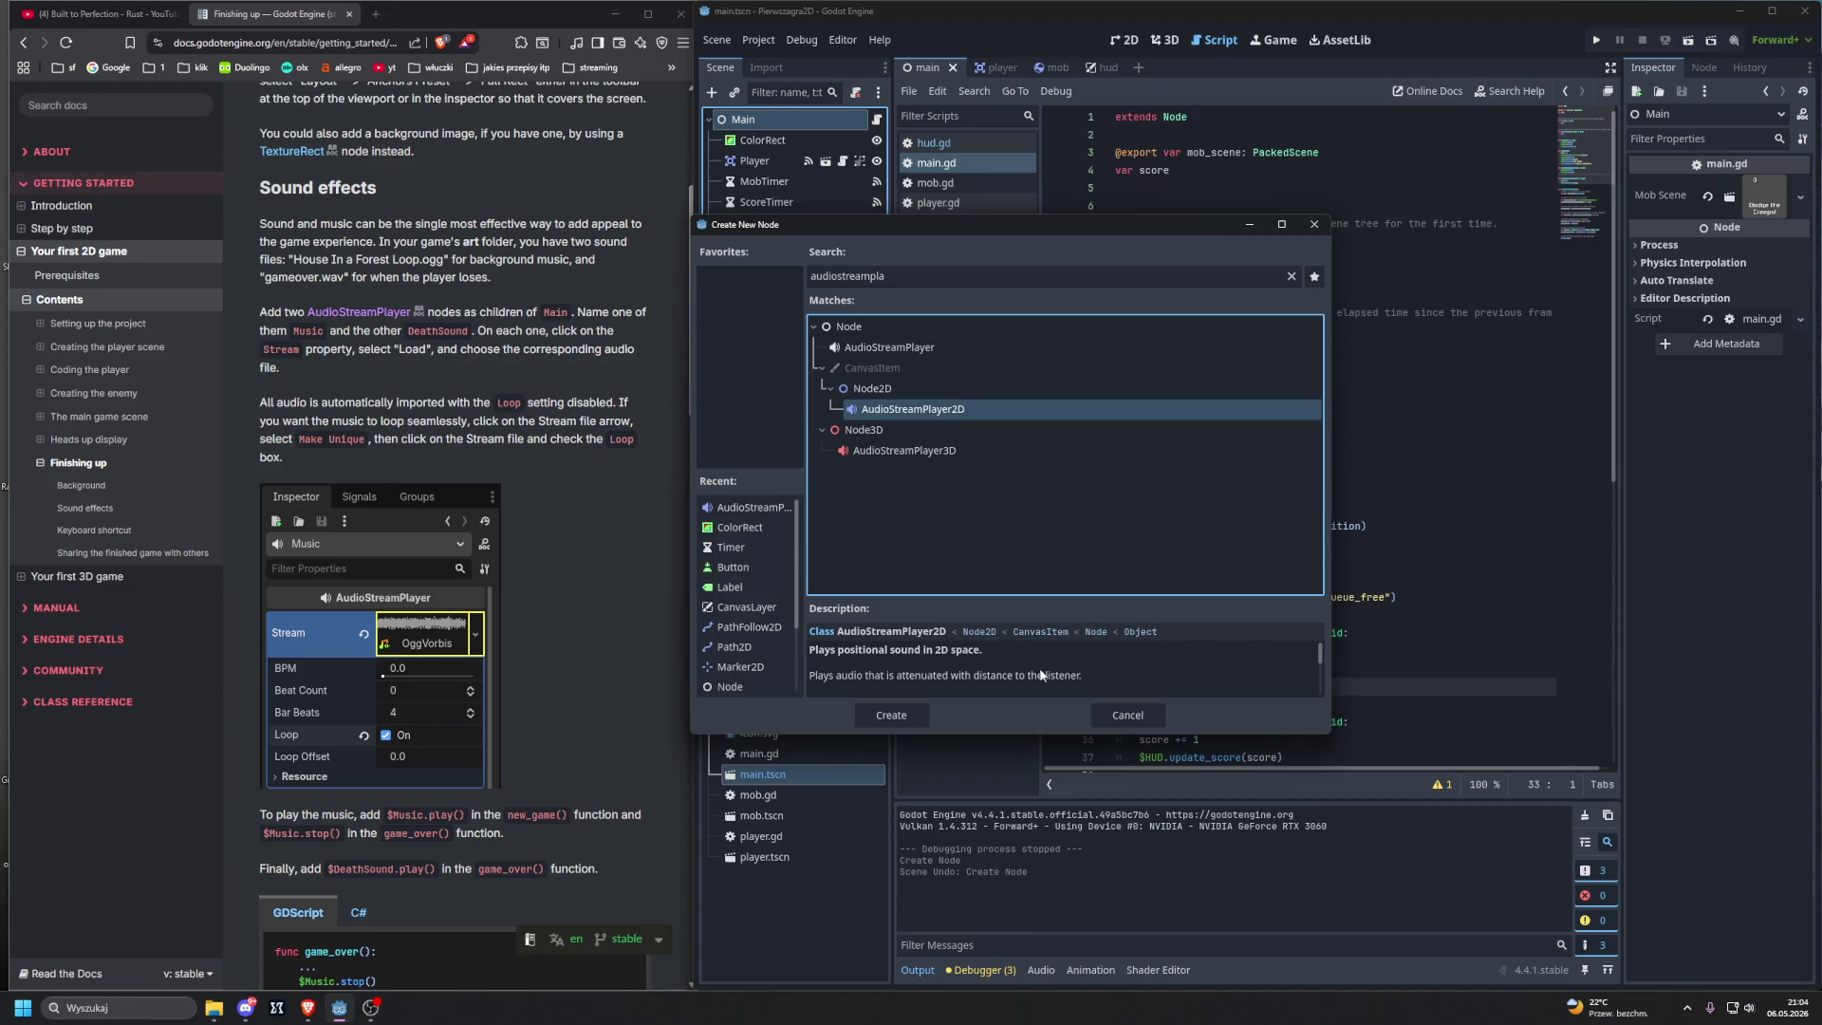
scroll(1067, 680, down, 1)
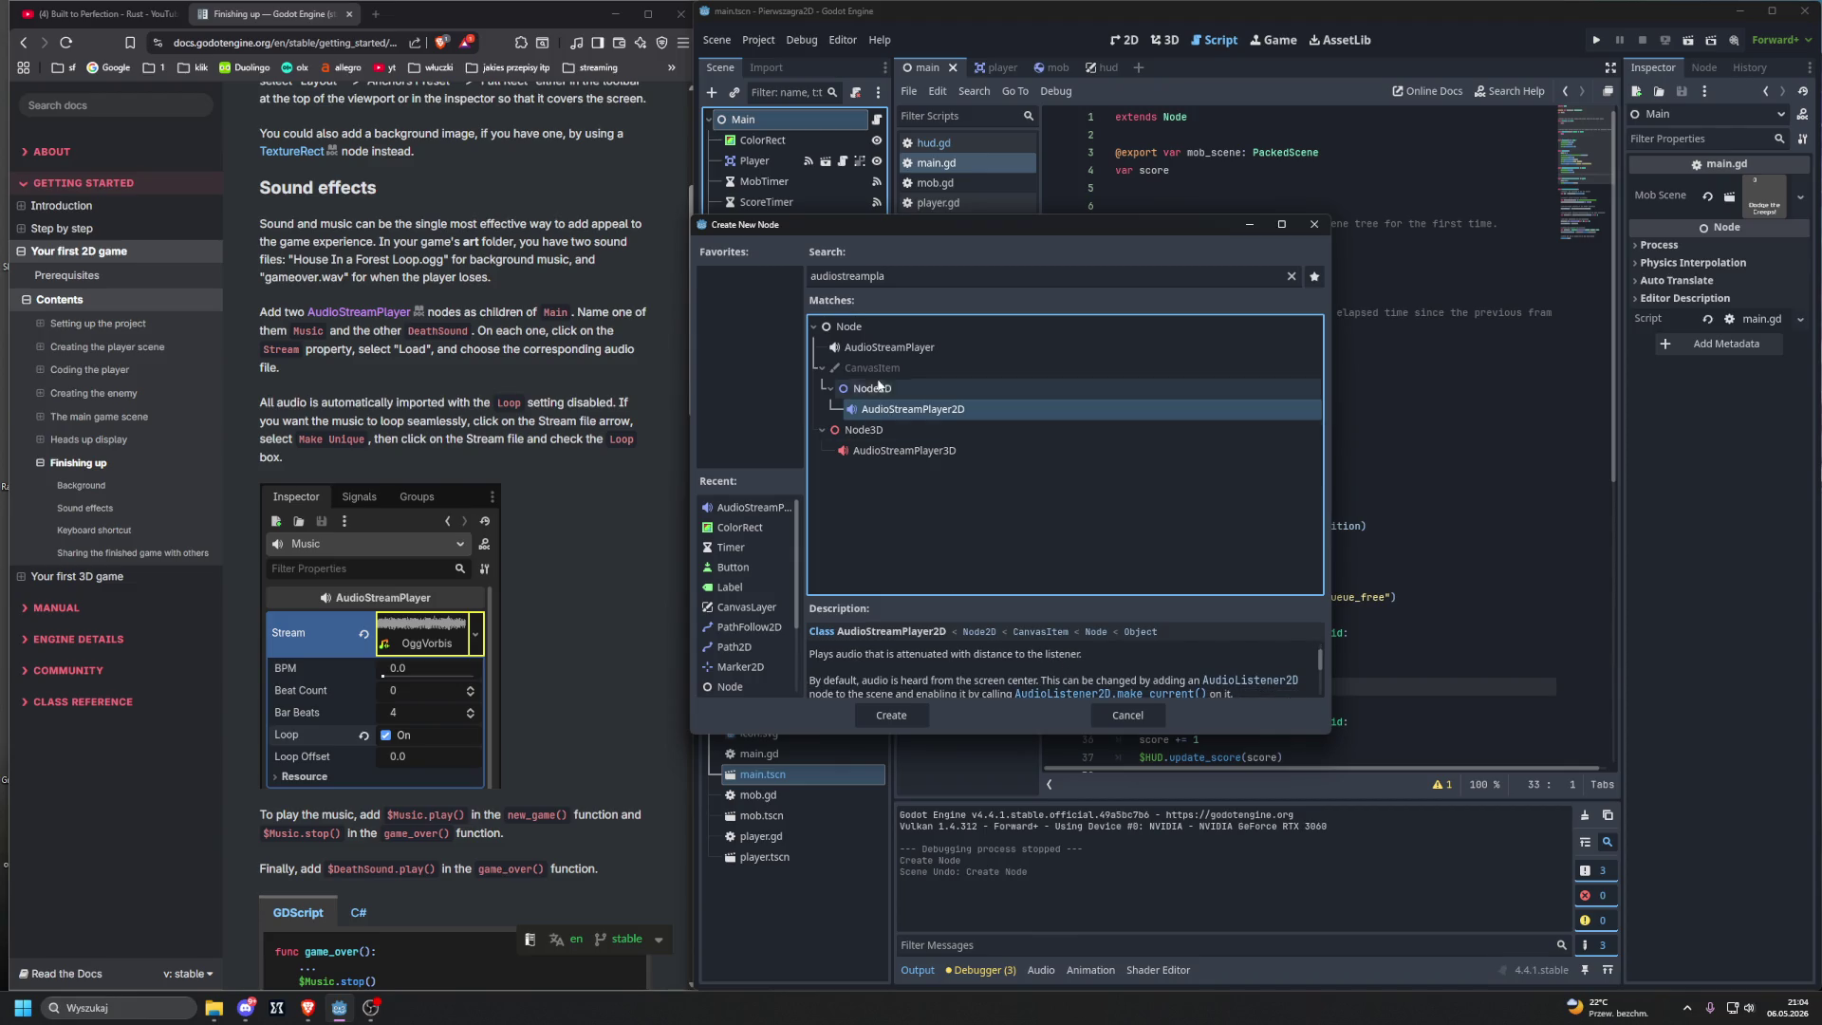
click(889, 347)
click(891, 714)
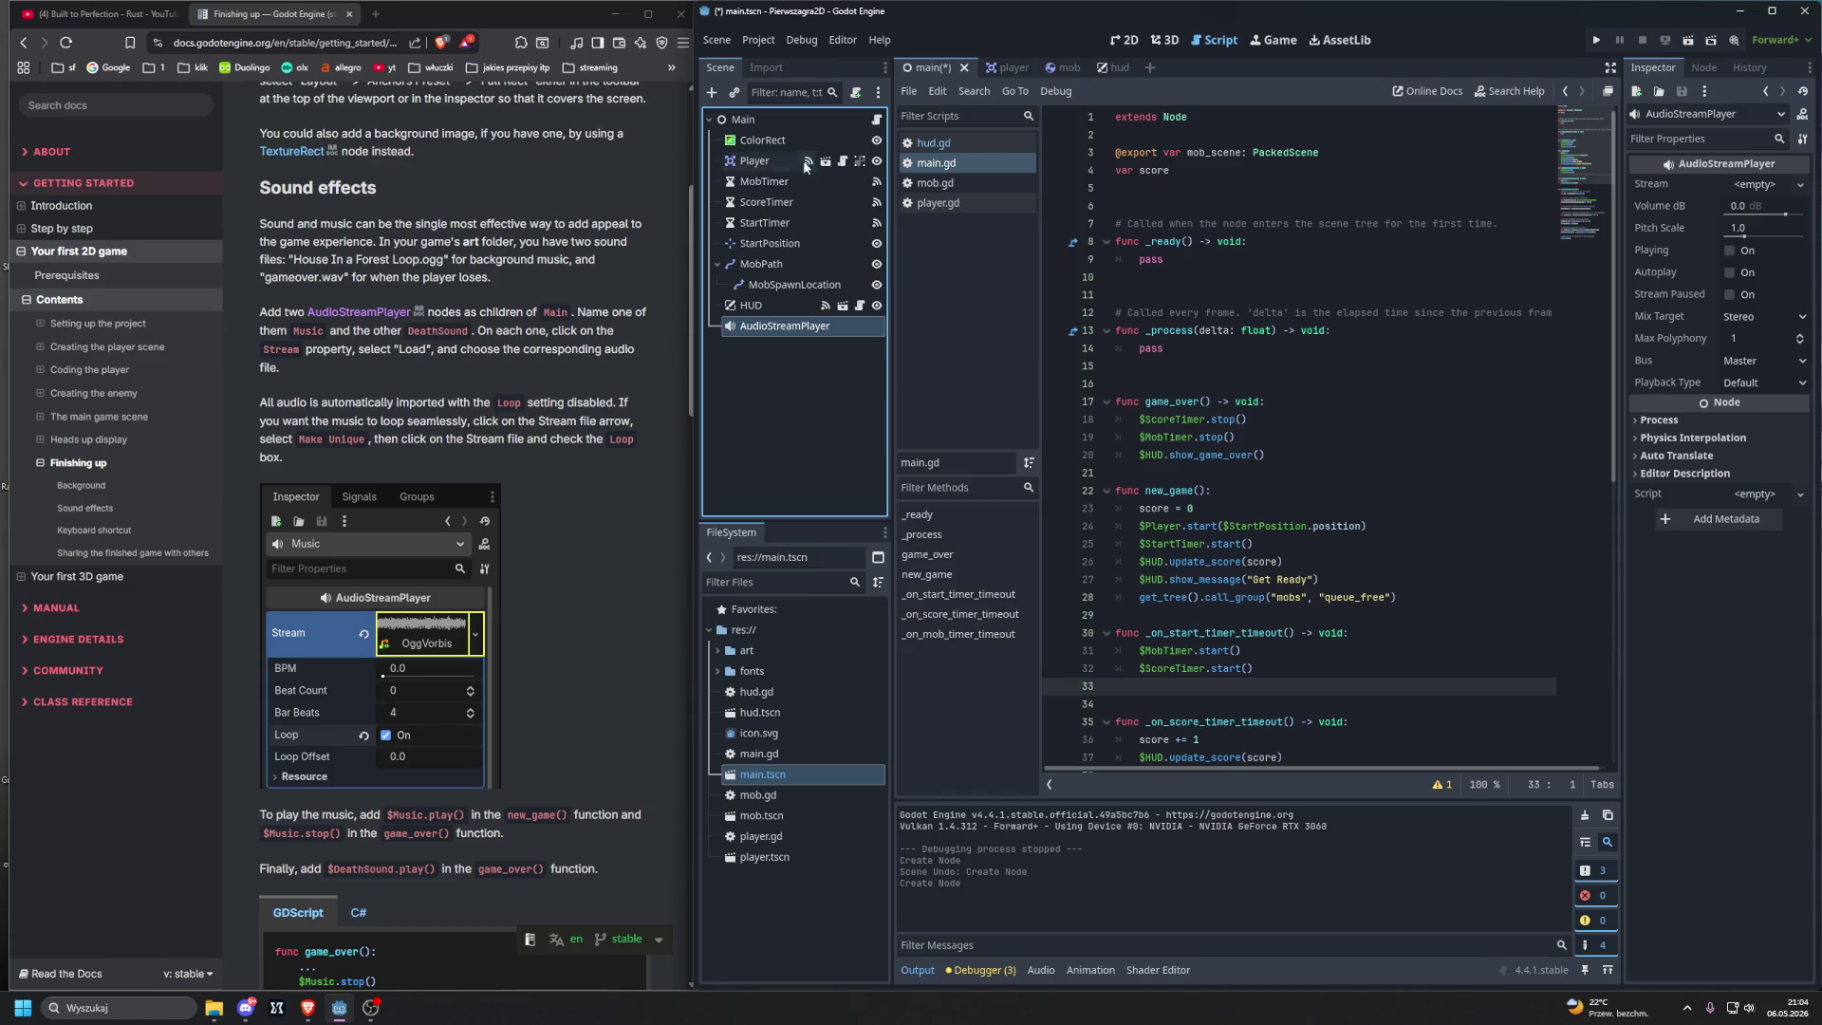
Step: Add a second AudioStreamPlayer node under Main
click(765, 120)
key(ctrl+a)
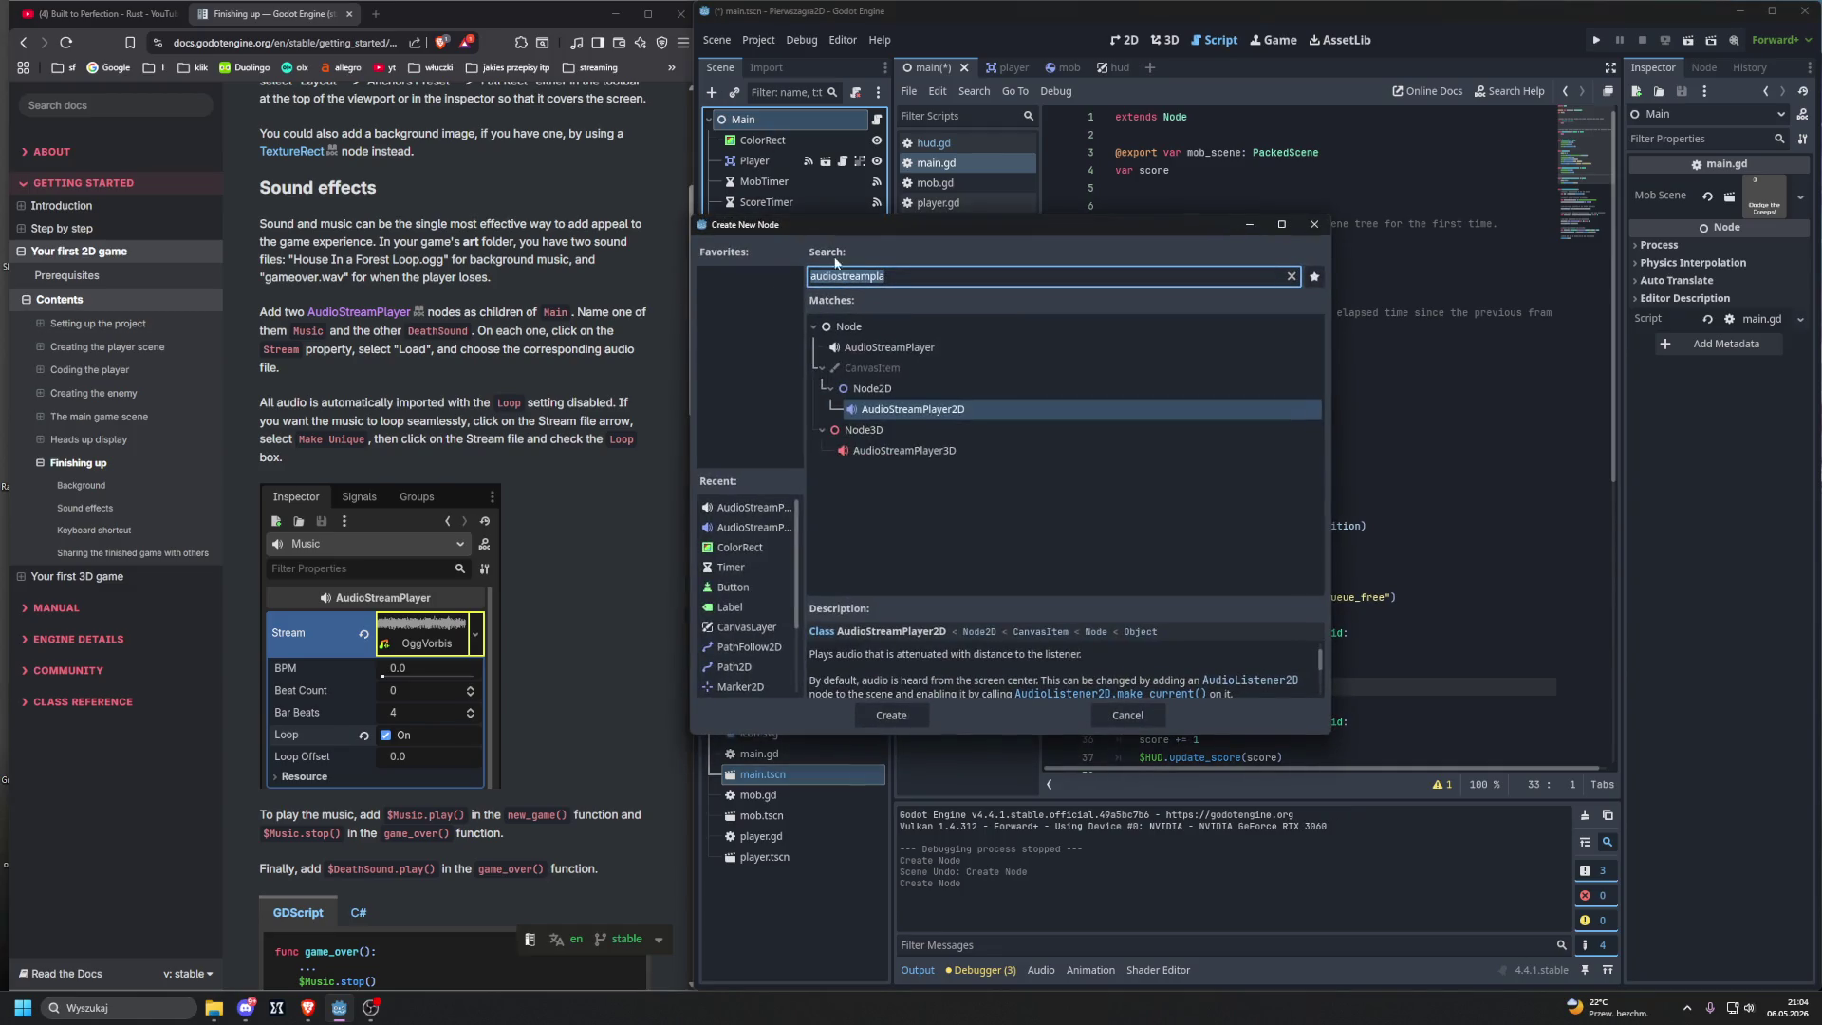
double_click(881, 348)
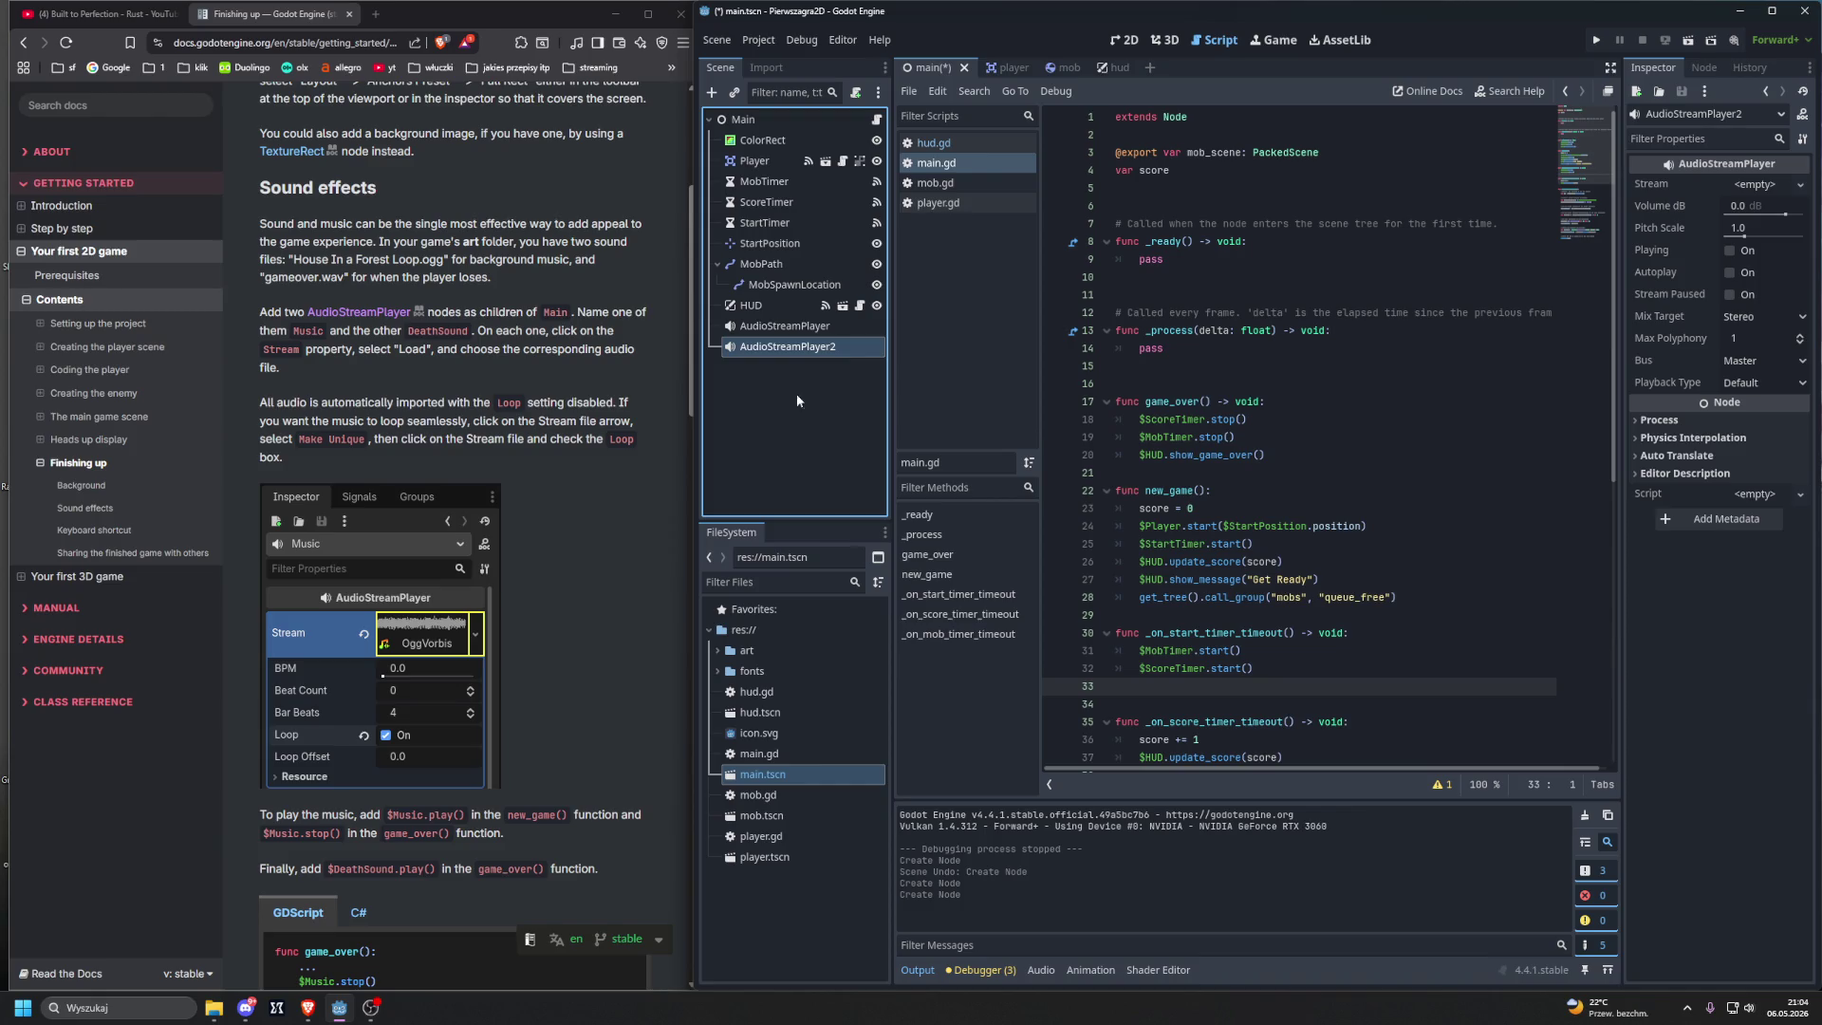
Step: Rename the two audio players Music and DeathSound
click(756, 327)
click(757, 327)
text(mMusic)
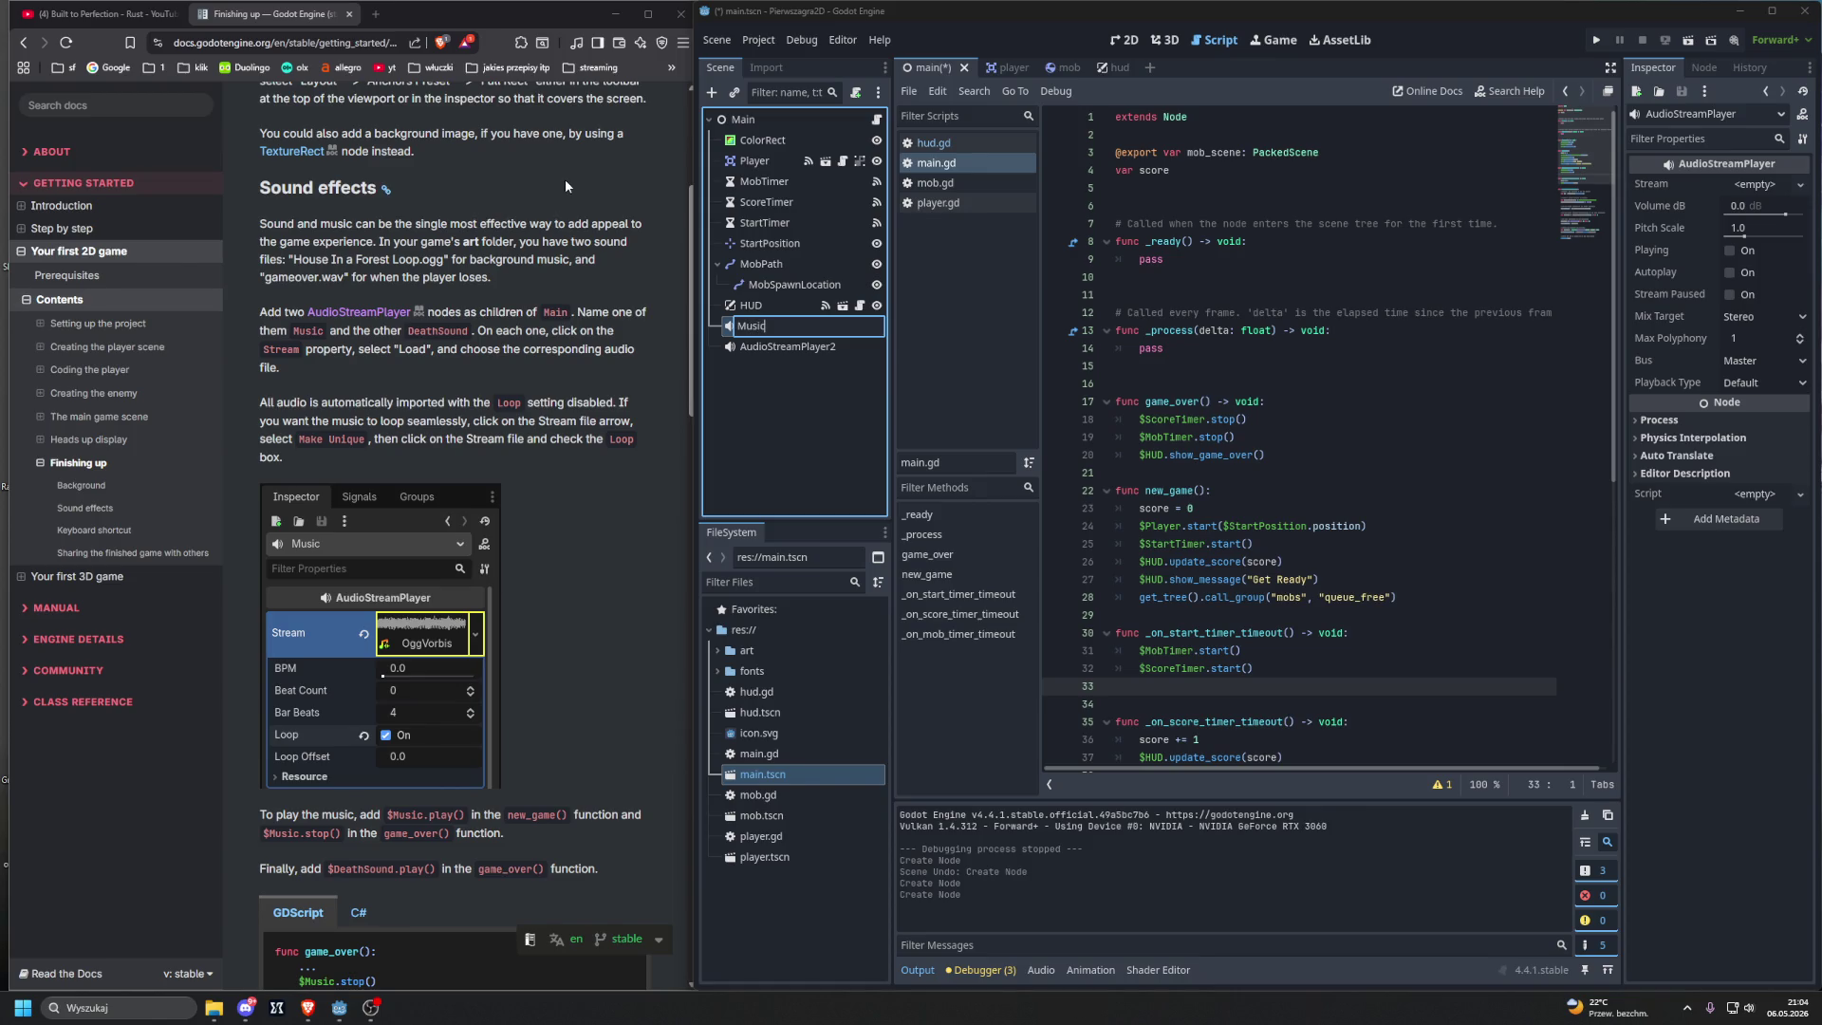
key(Return)
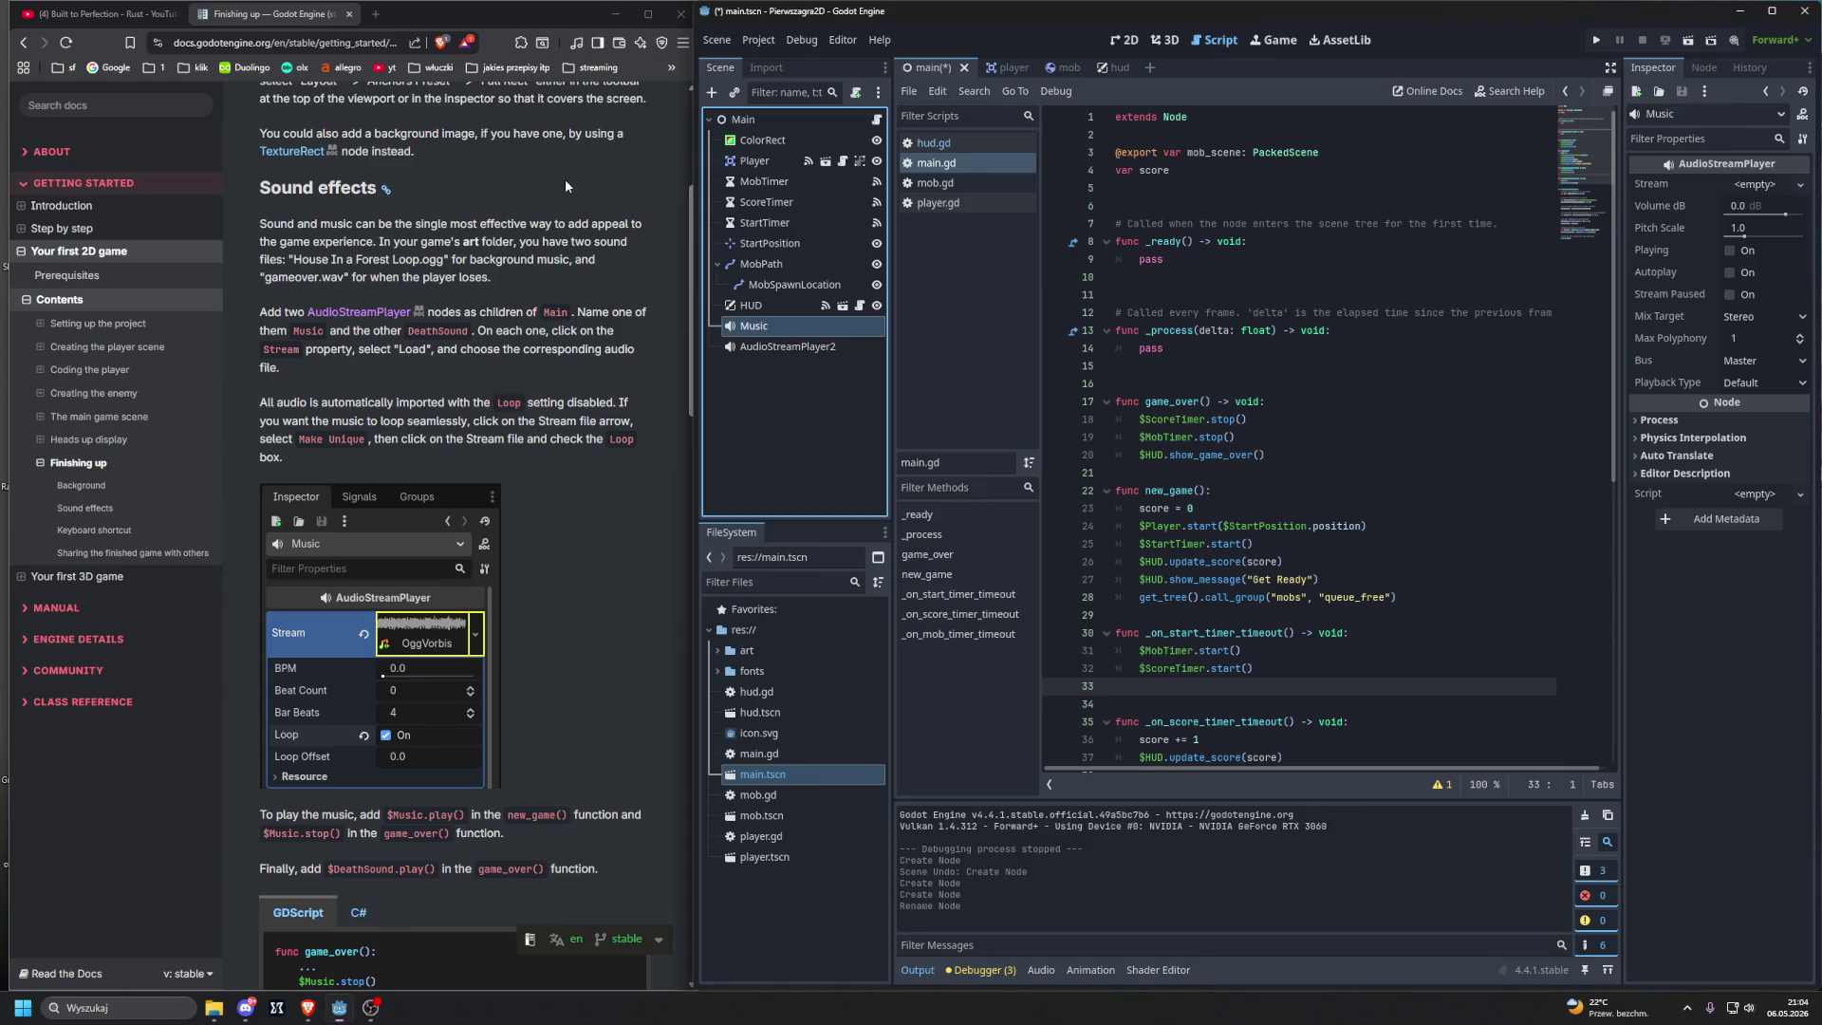
click(788, 346)
click(788, 346)
key(BackSpace)
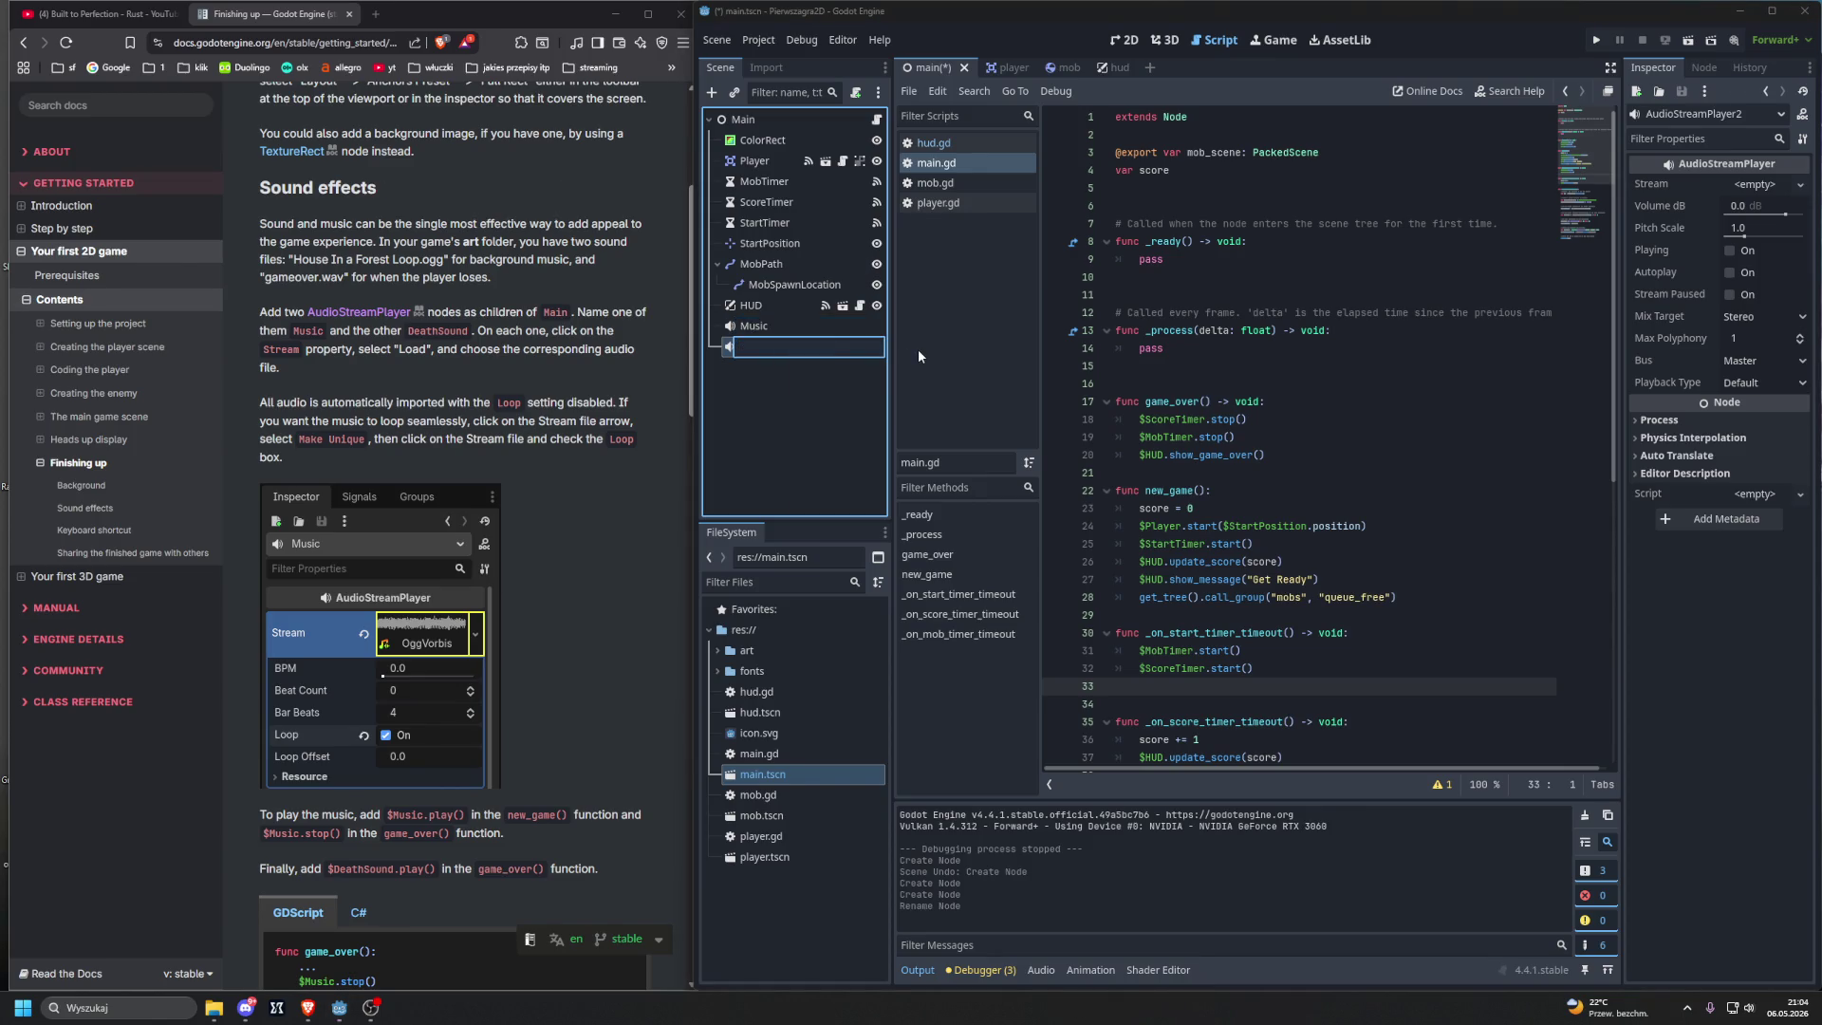
text(DeathSo)
text(und)
key(Return)
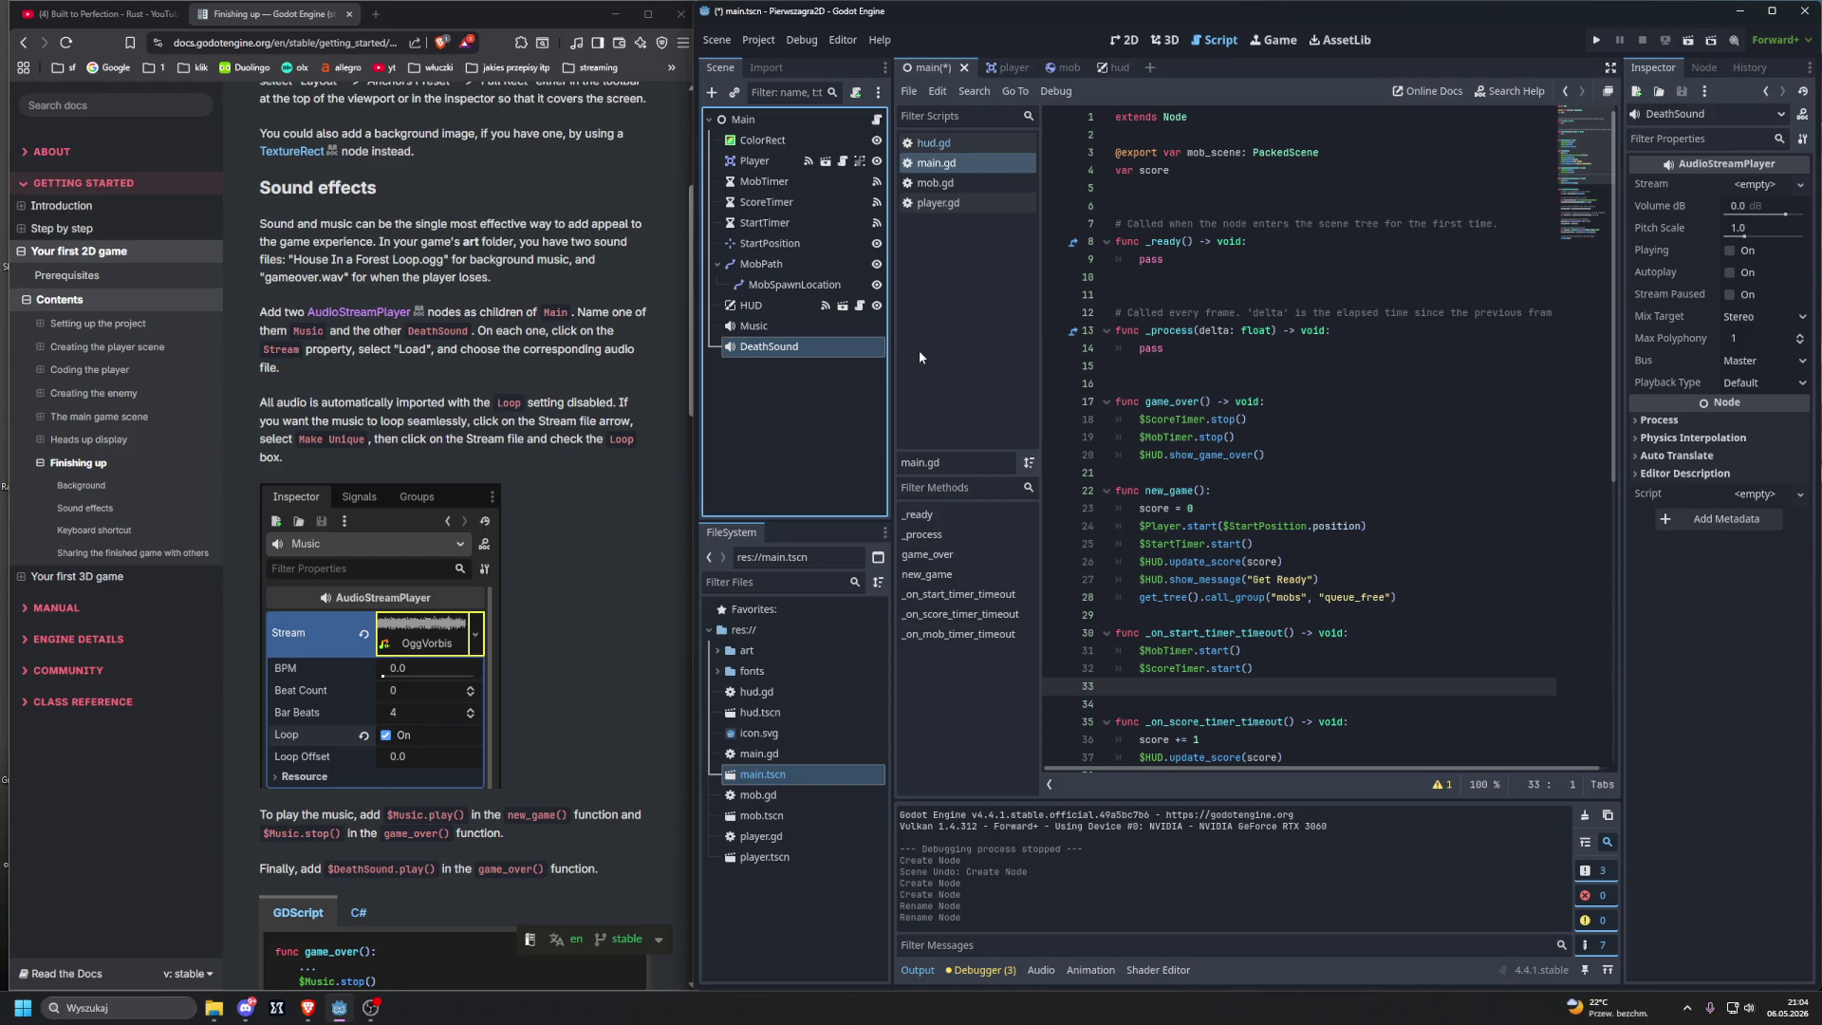
click(806, 325)
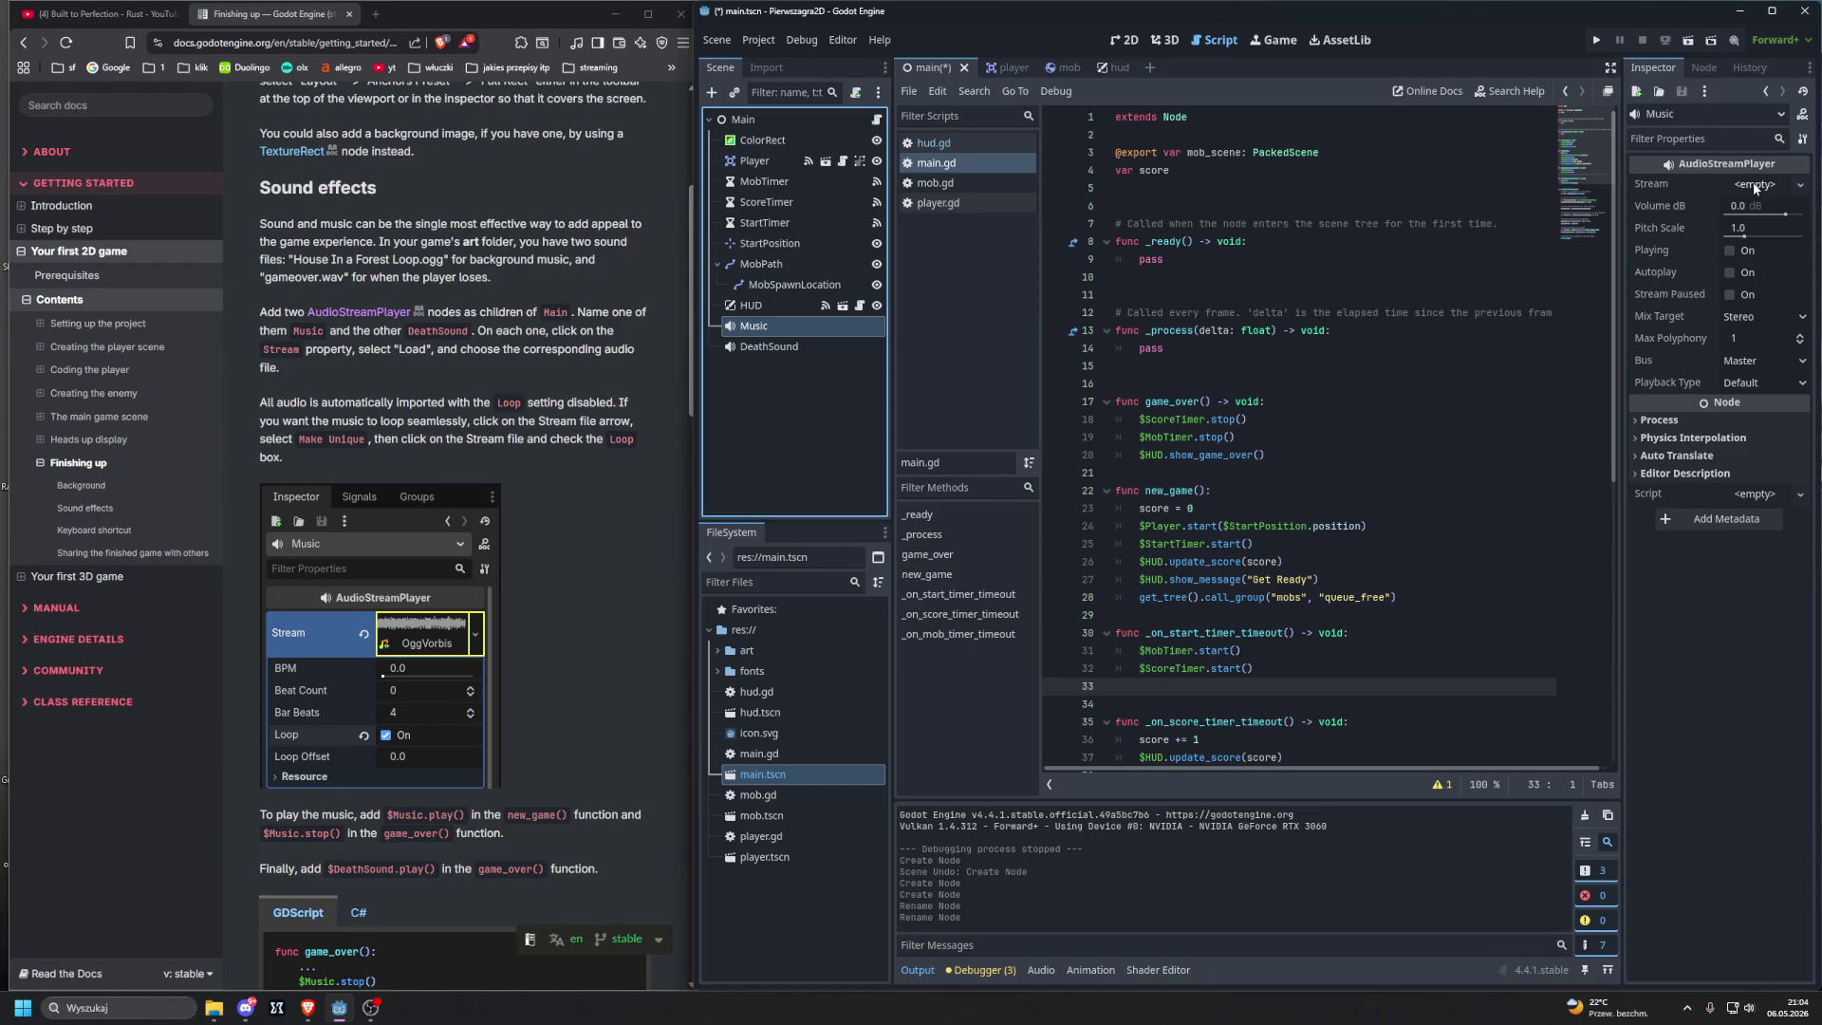
Step: Load House In a Forest Loop.ogg from the art folder as Music's Stream
click(1755, 184)
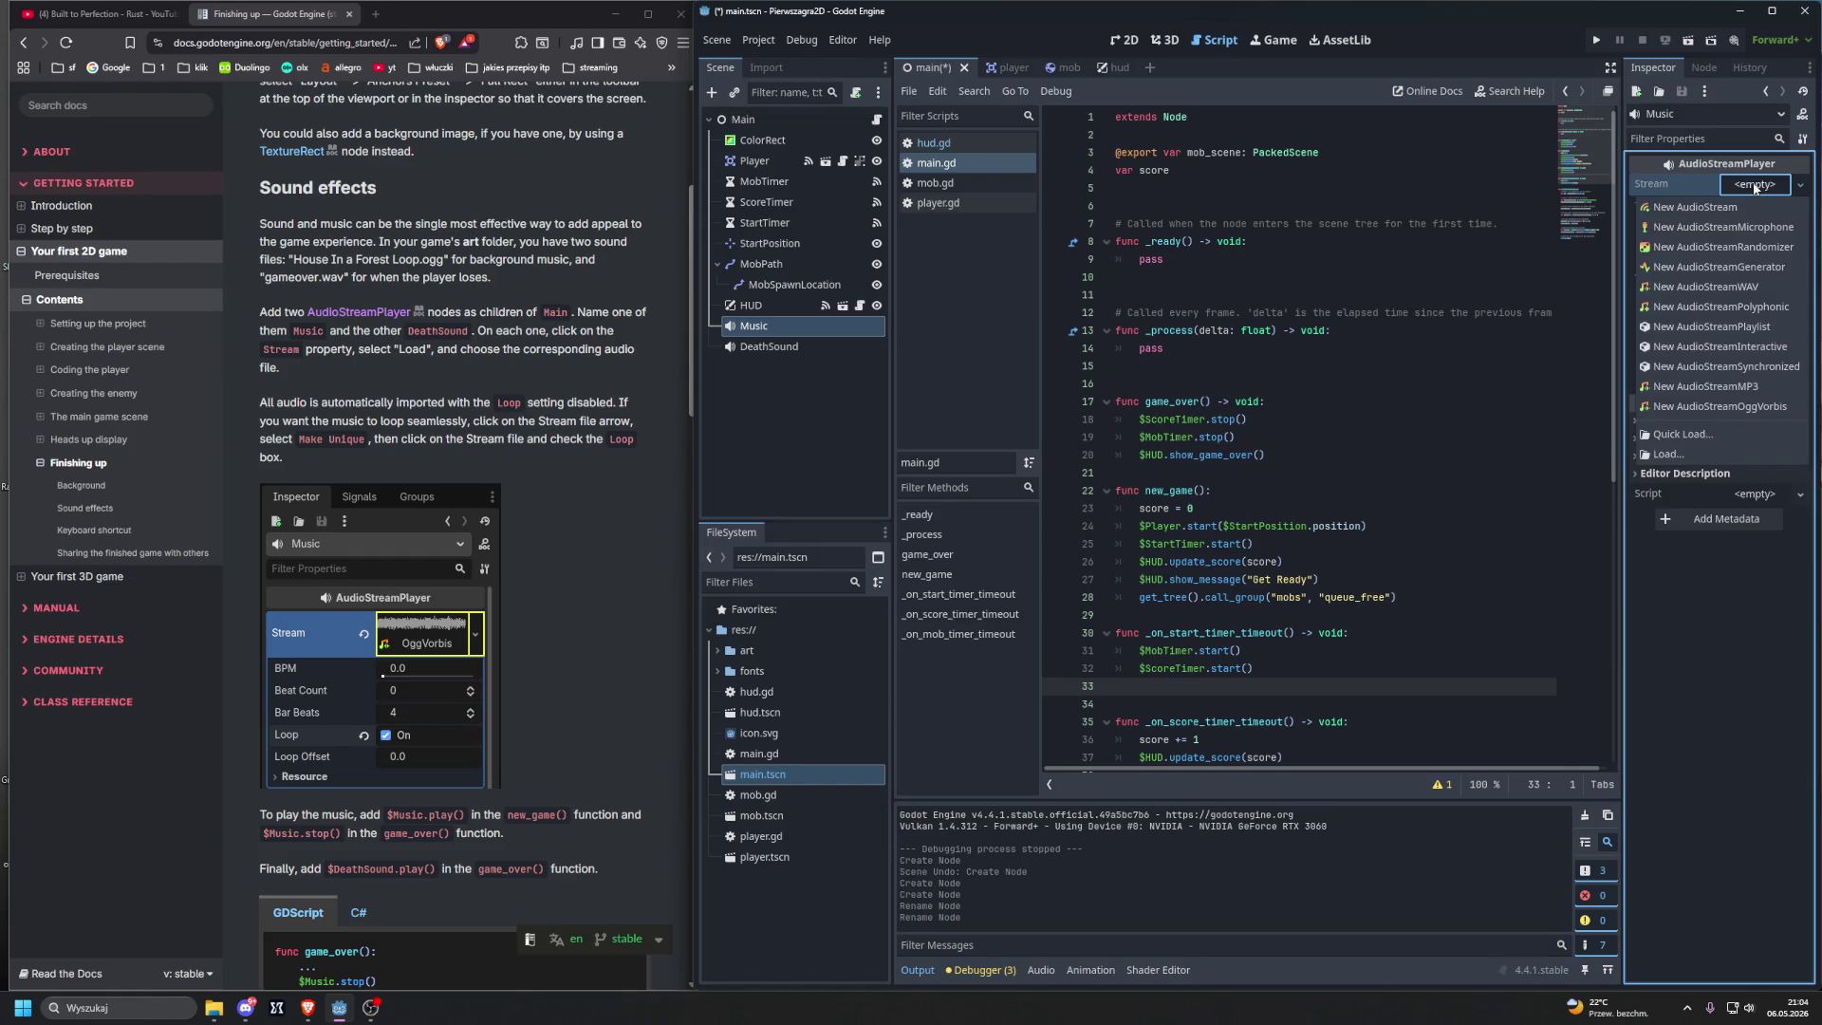
click(1698, 451)
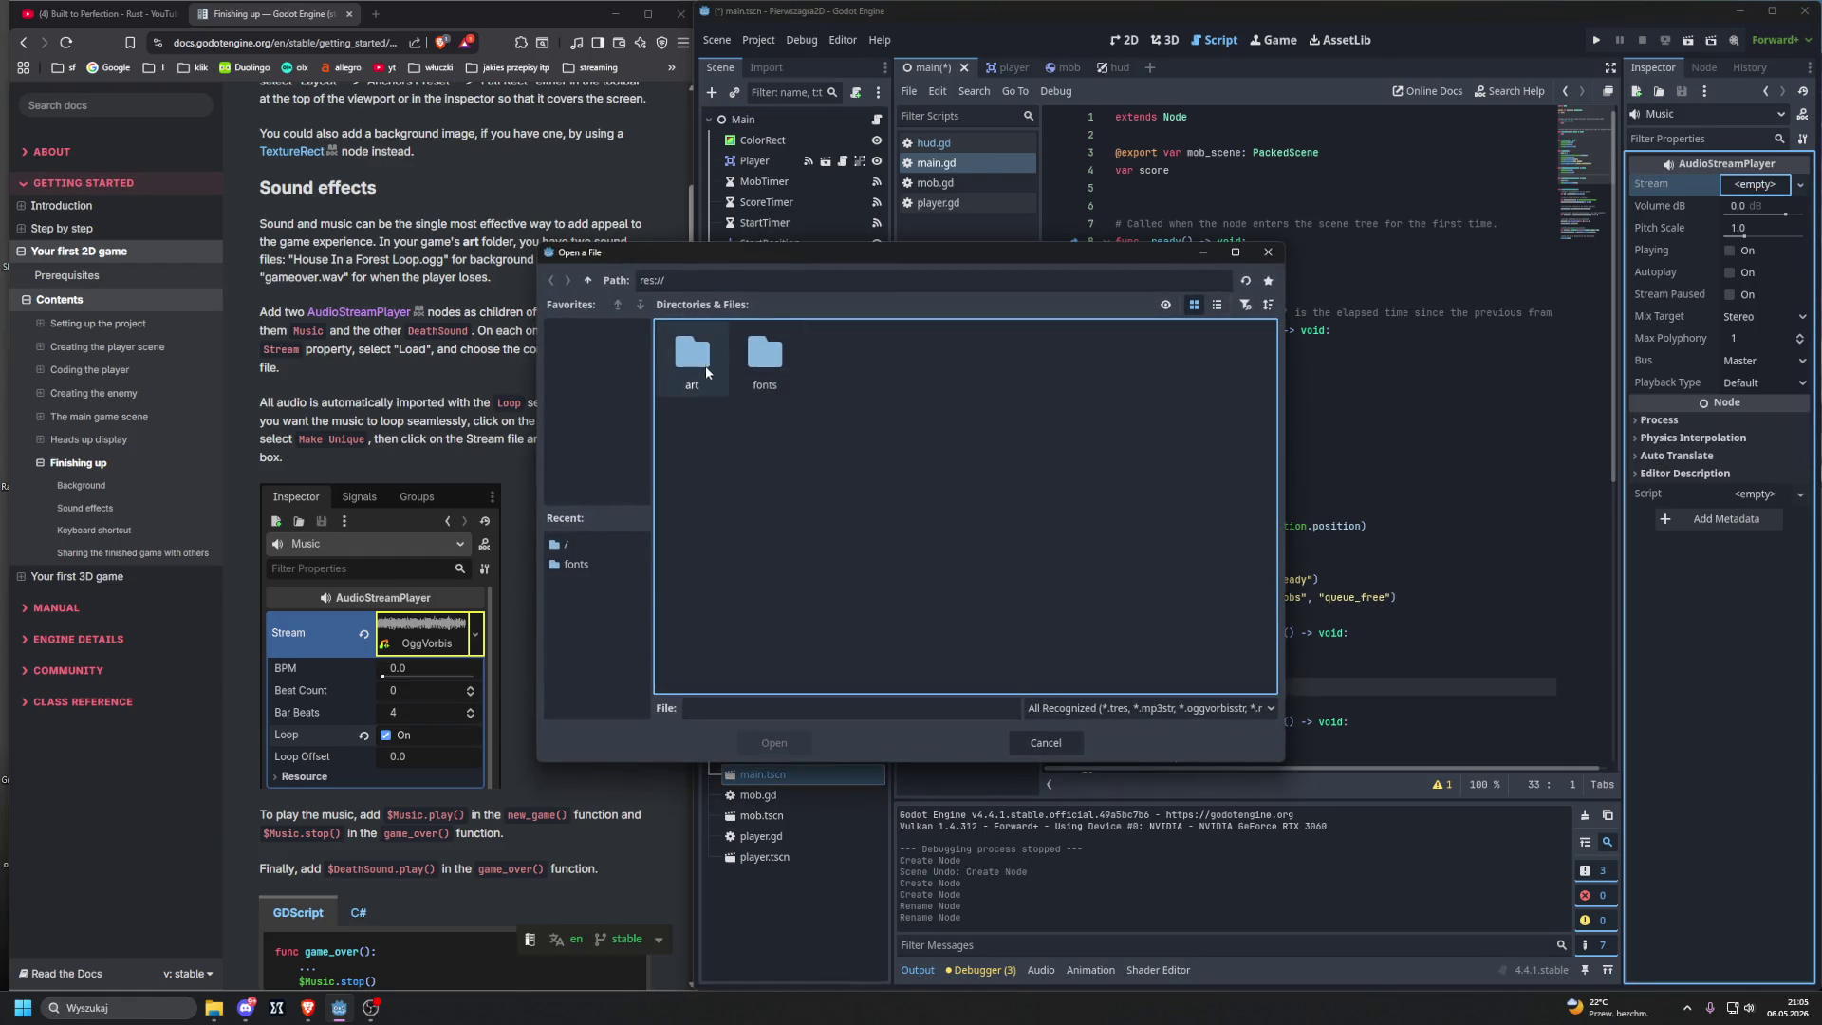
double_click(693, 357)
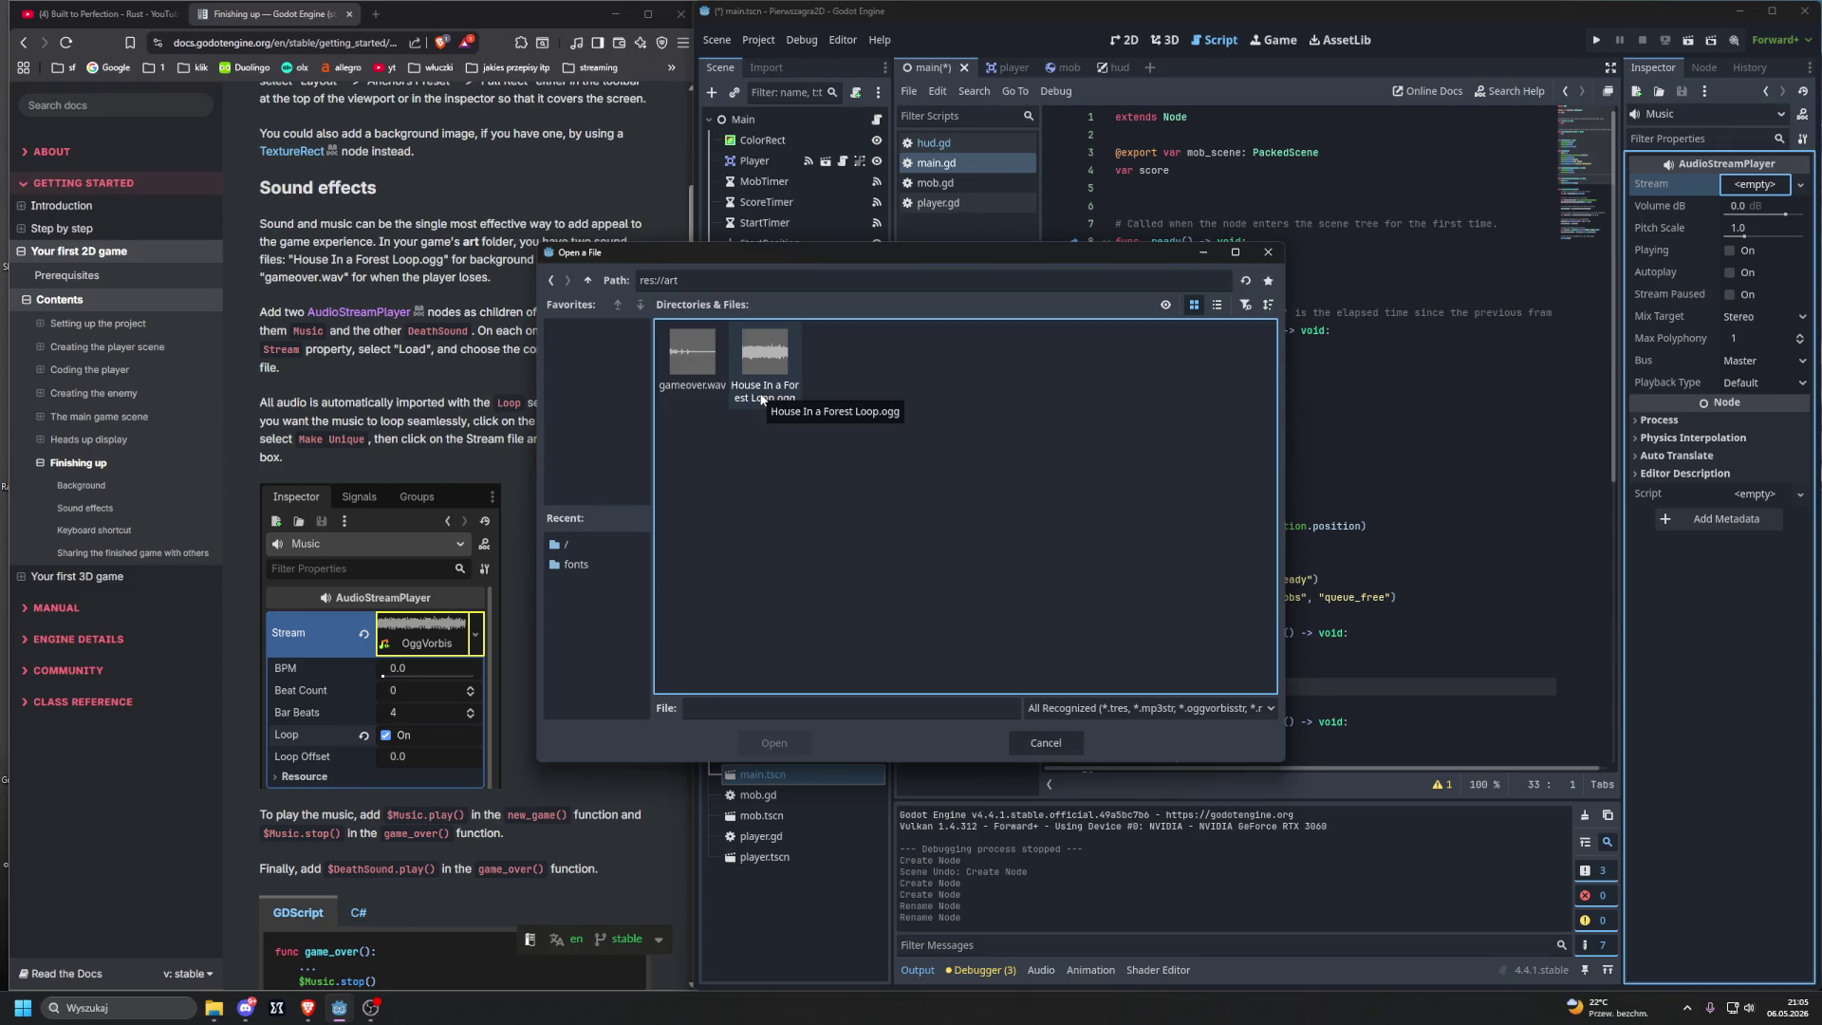
mouse_move(858, 255)
mouse_down()
mouse_move(874, 409)
mouse_move(862, 292)
mouse_up()
double_click(756, 393)
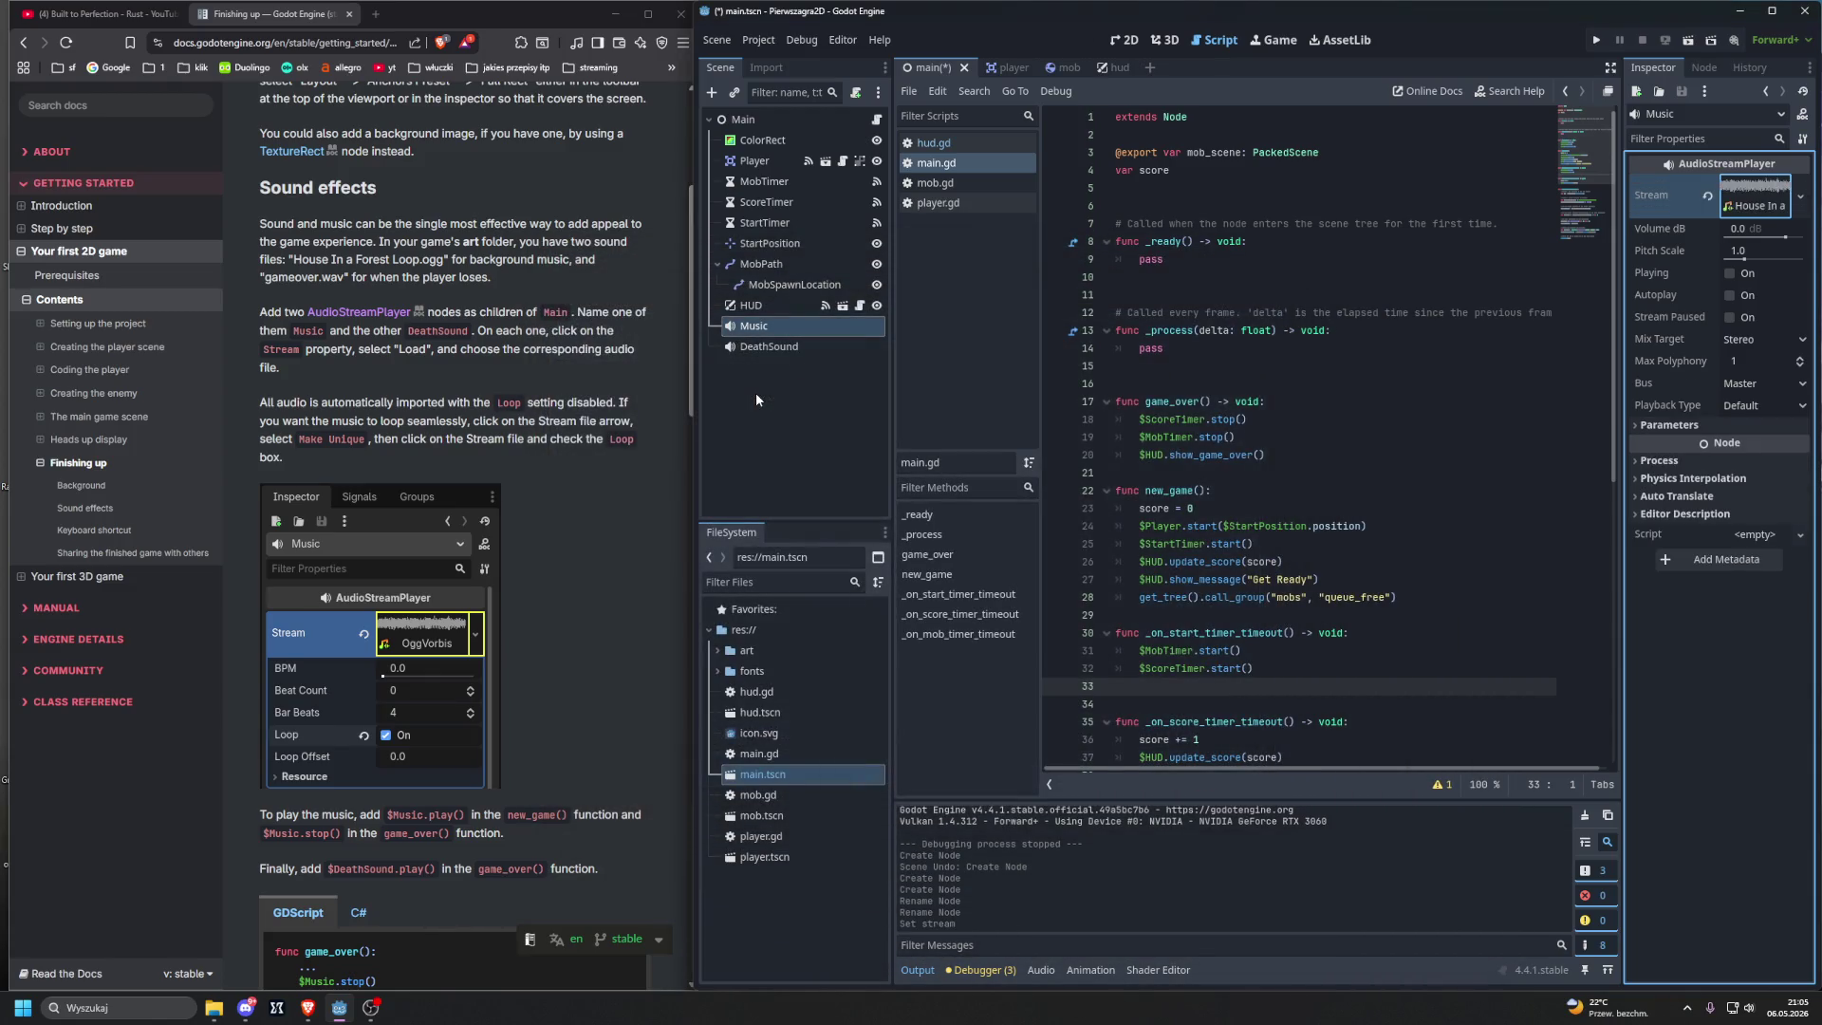
click(762, 346)
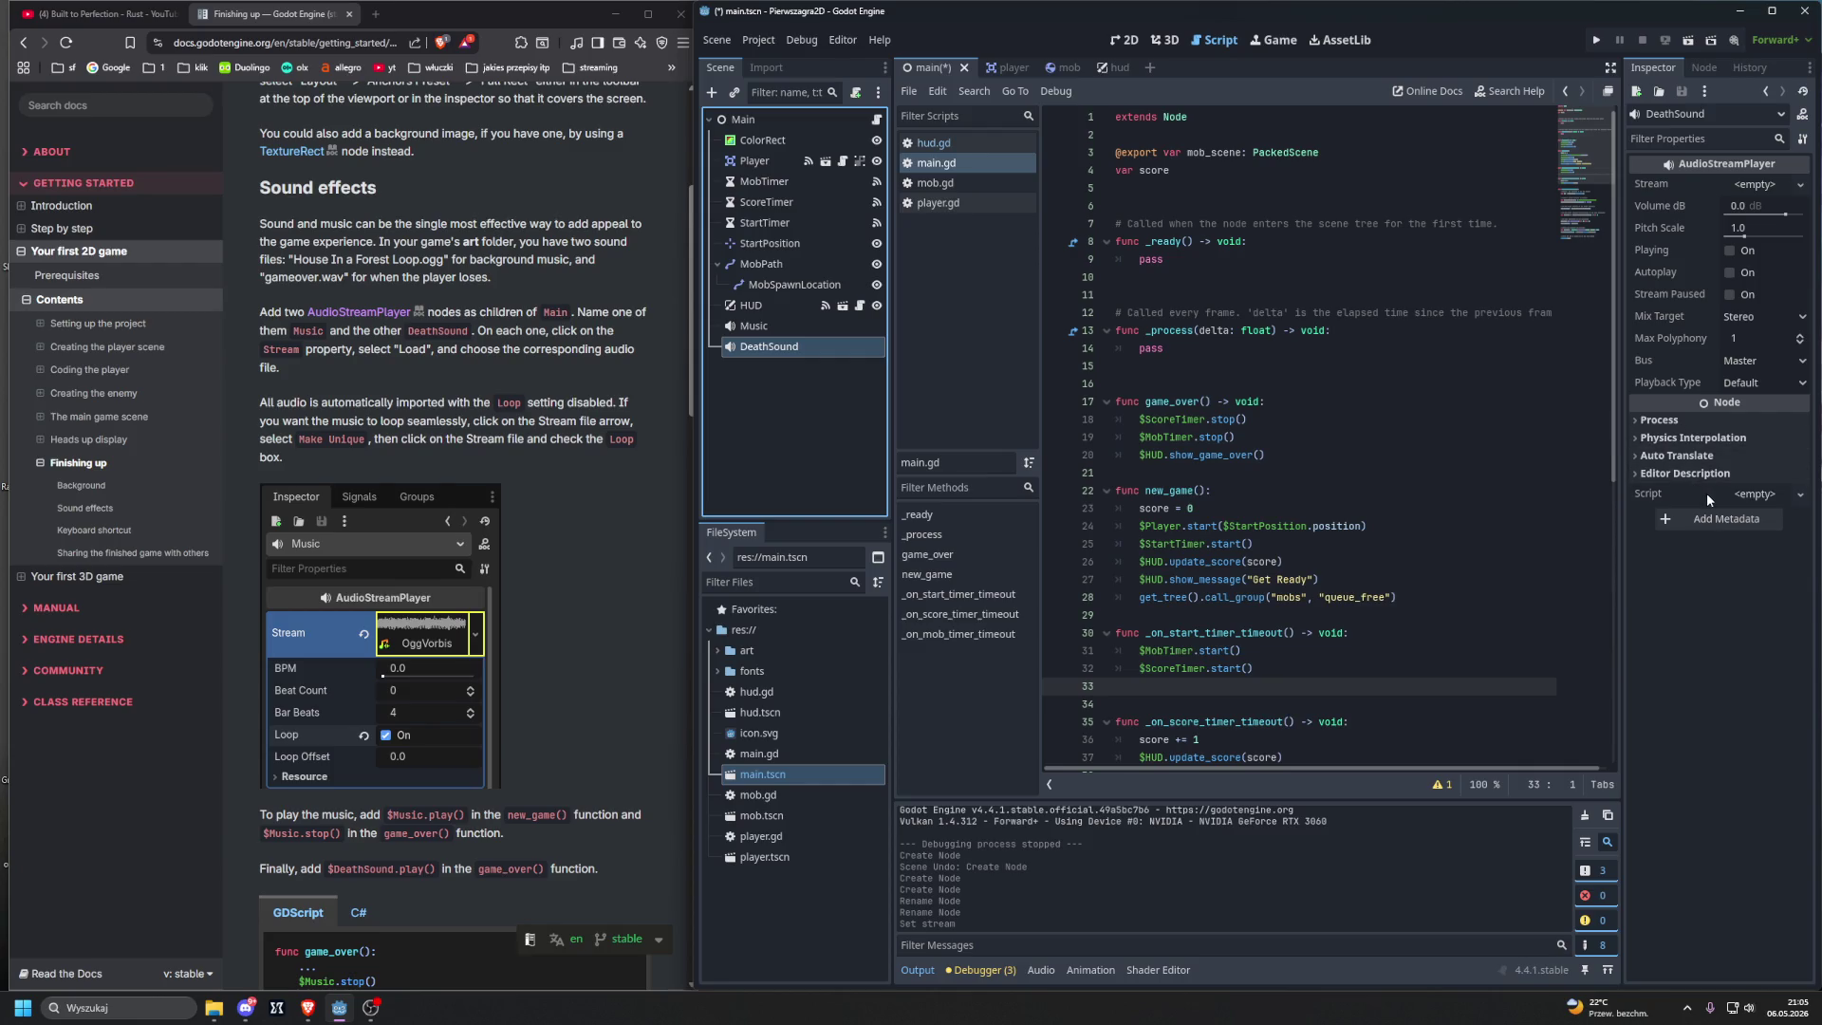
Step: Load gameover.wav from the art folder as DeathSound's Stream
click(1753, 183)
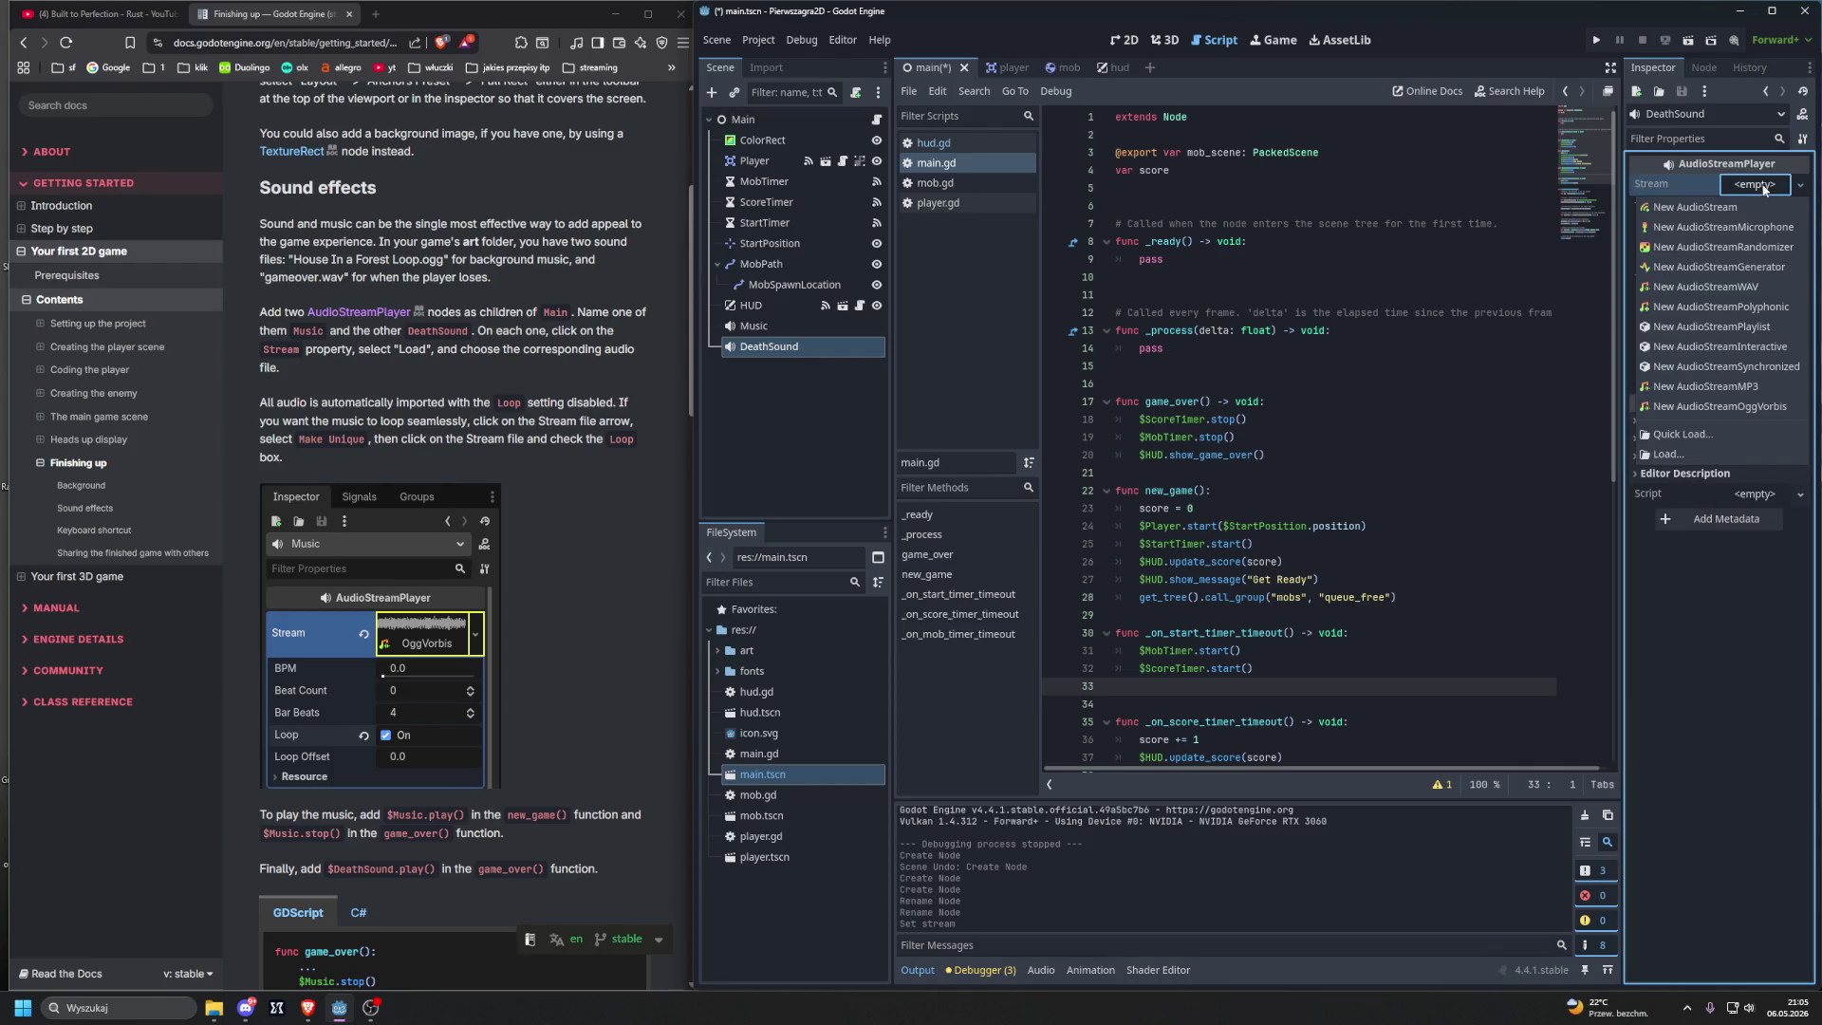
click(1656, 457)
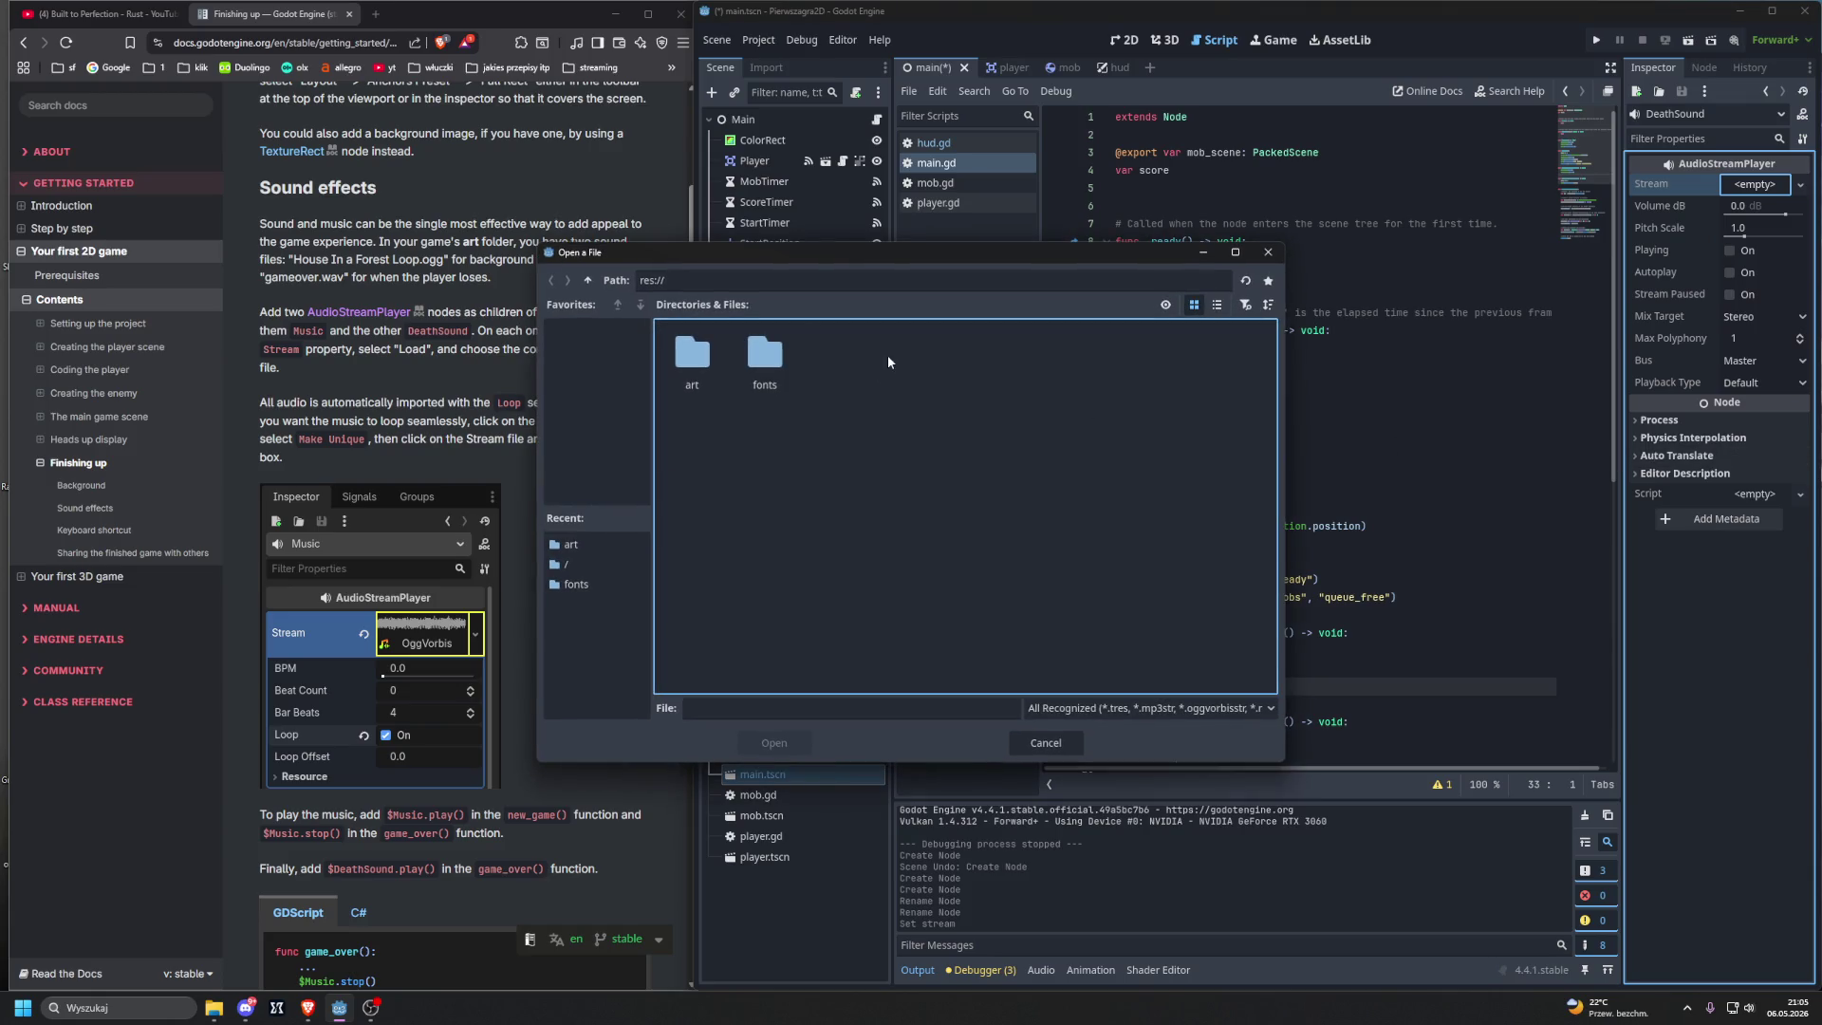
double_click(698, 366)
key(Return)
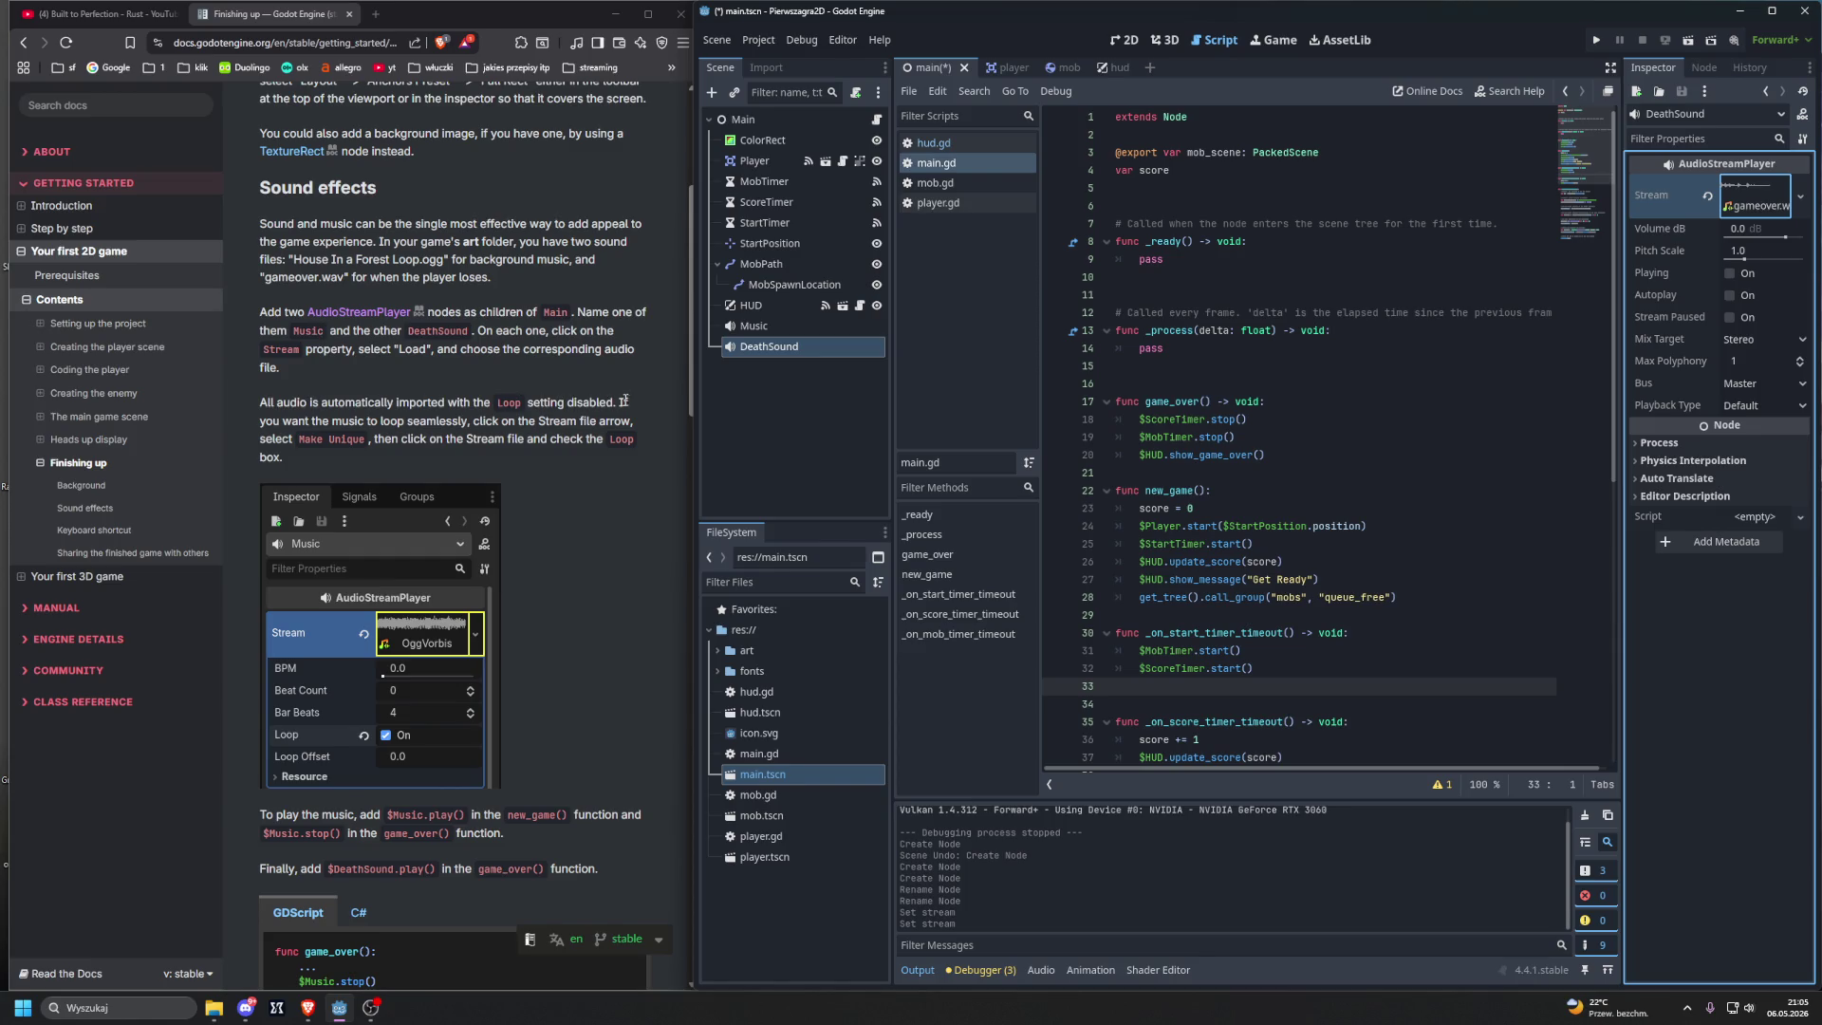
drag(408, 420, 466, 418)
right_click(459, 420)
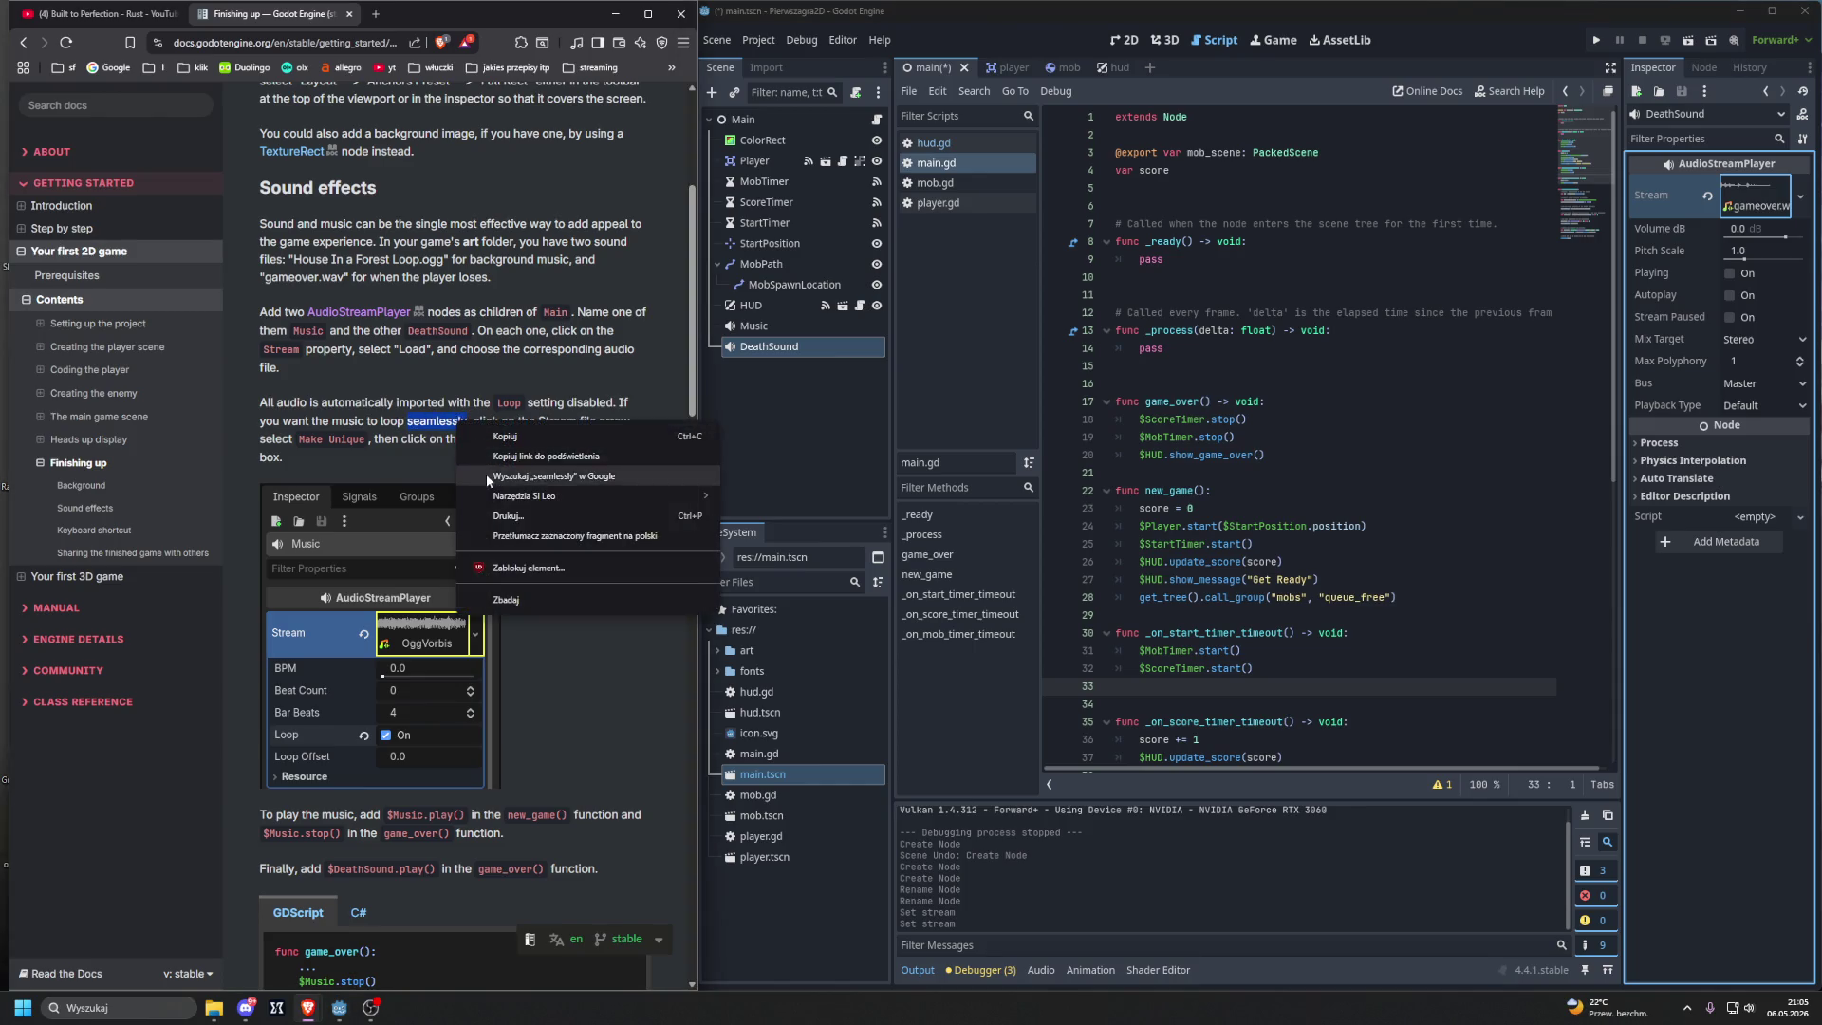
click(486, 474)
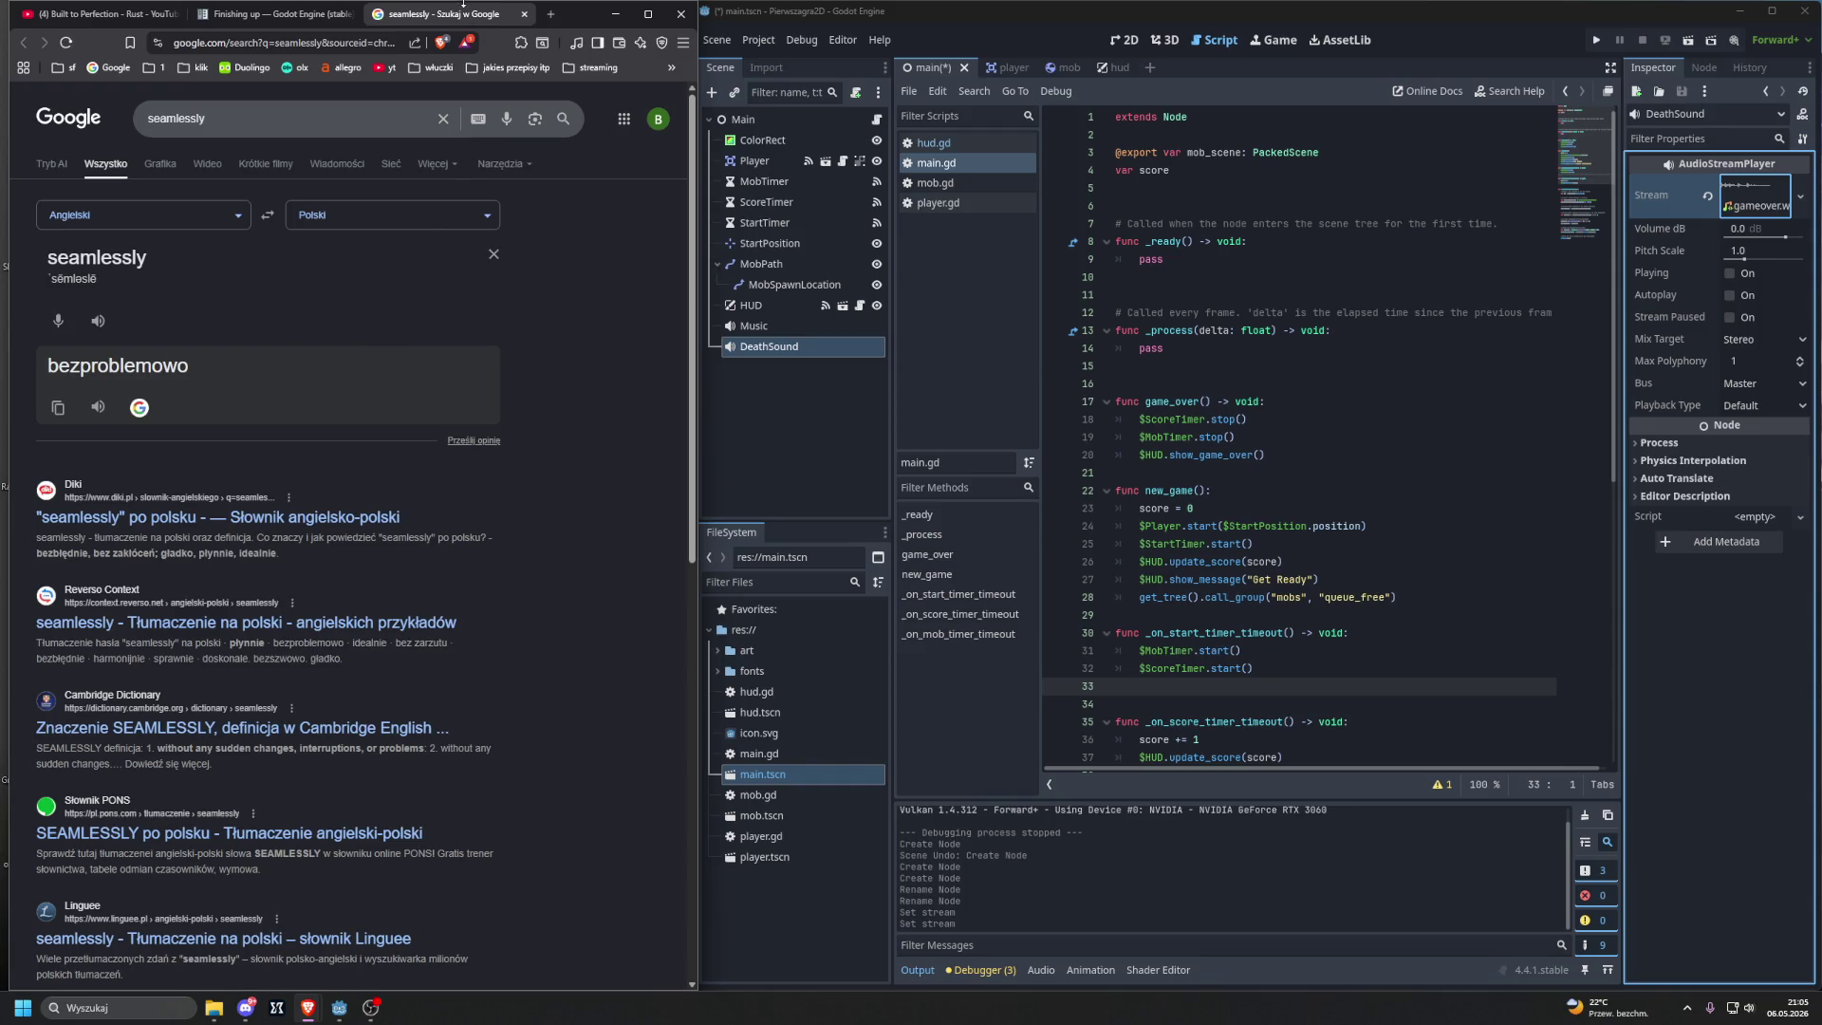
key(ctrl+w)
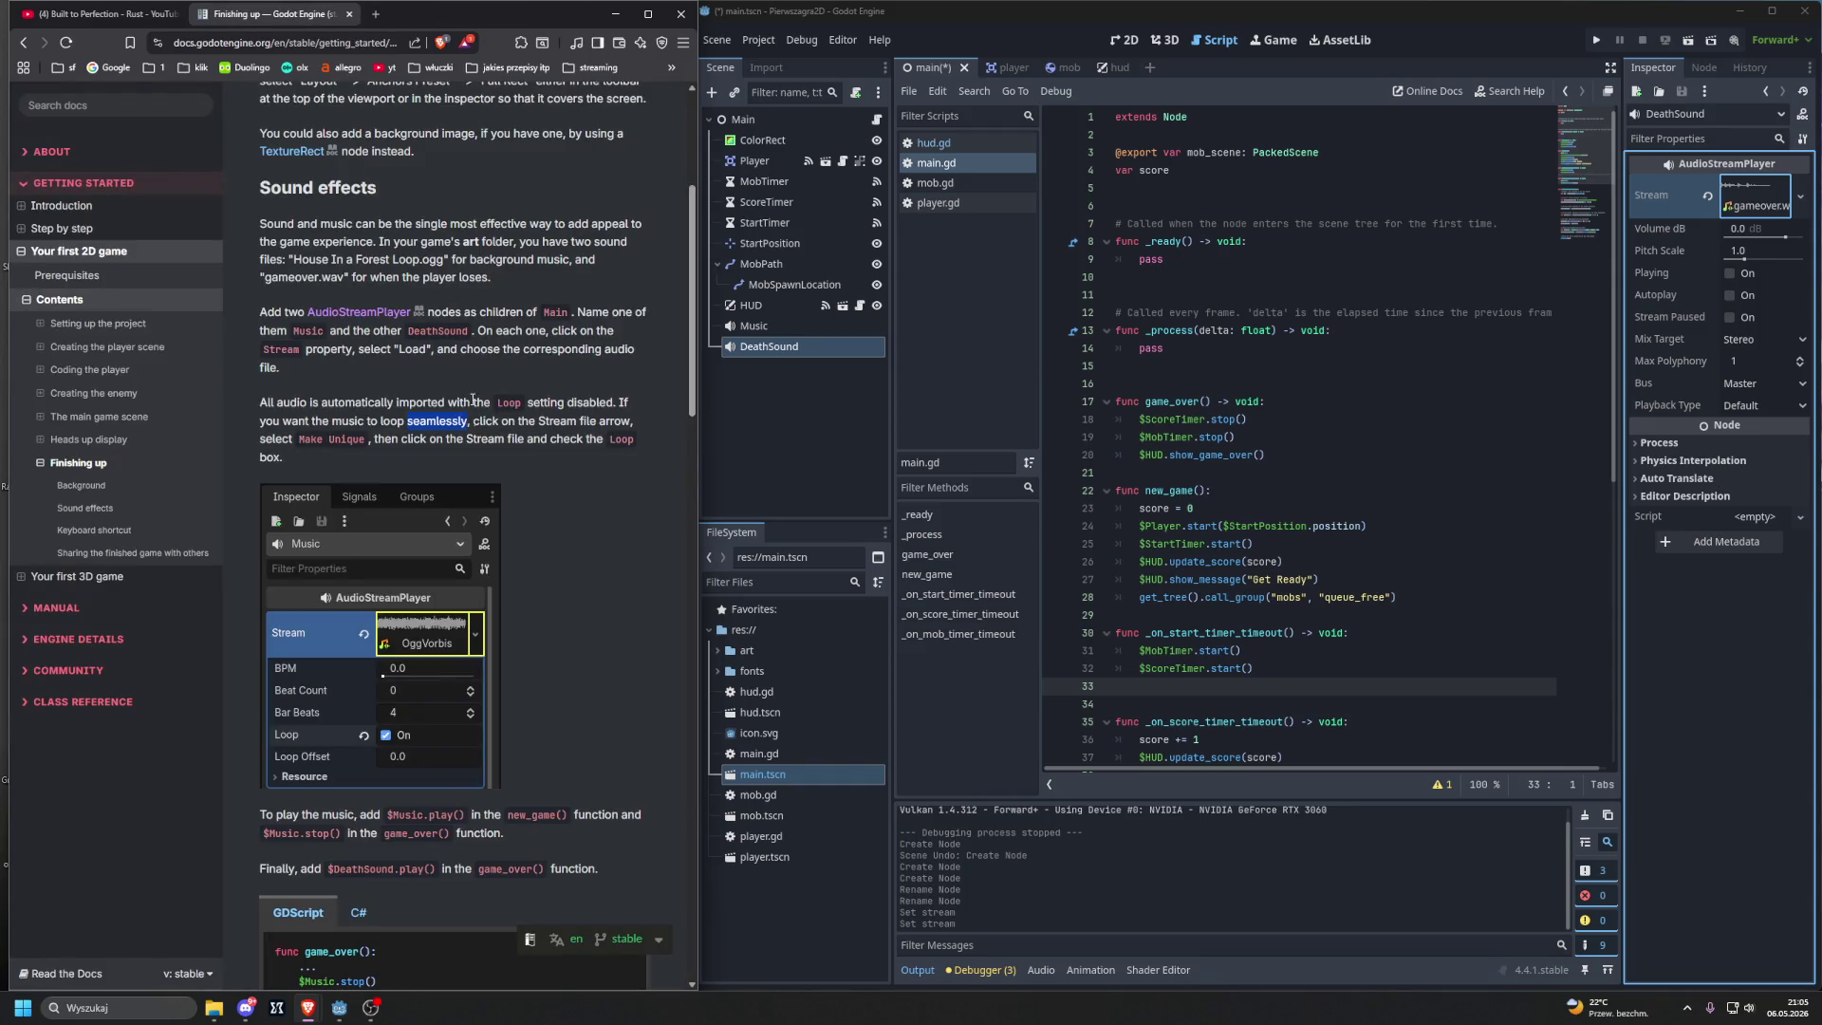
click(421, 419)
click(1801, 199)
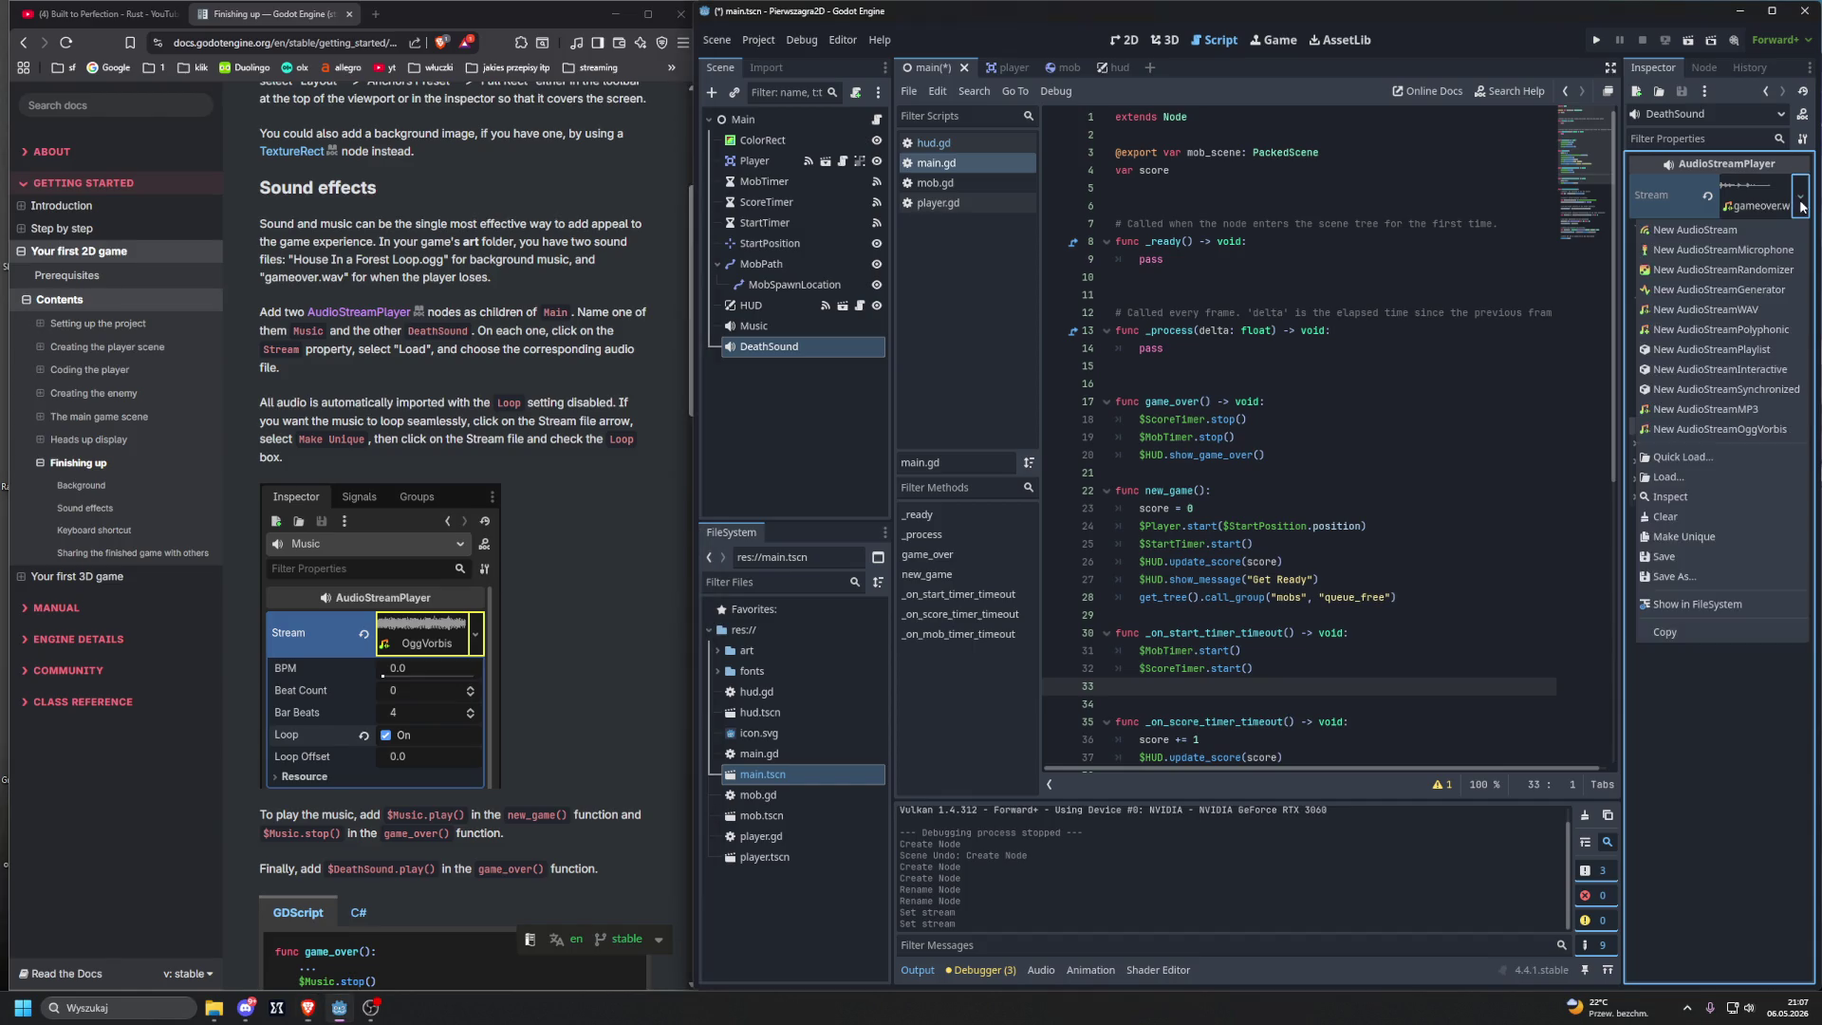
Step: Make DeathSound's gameover.wav stream unique, then select the Music node
click(1699, 537)
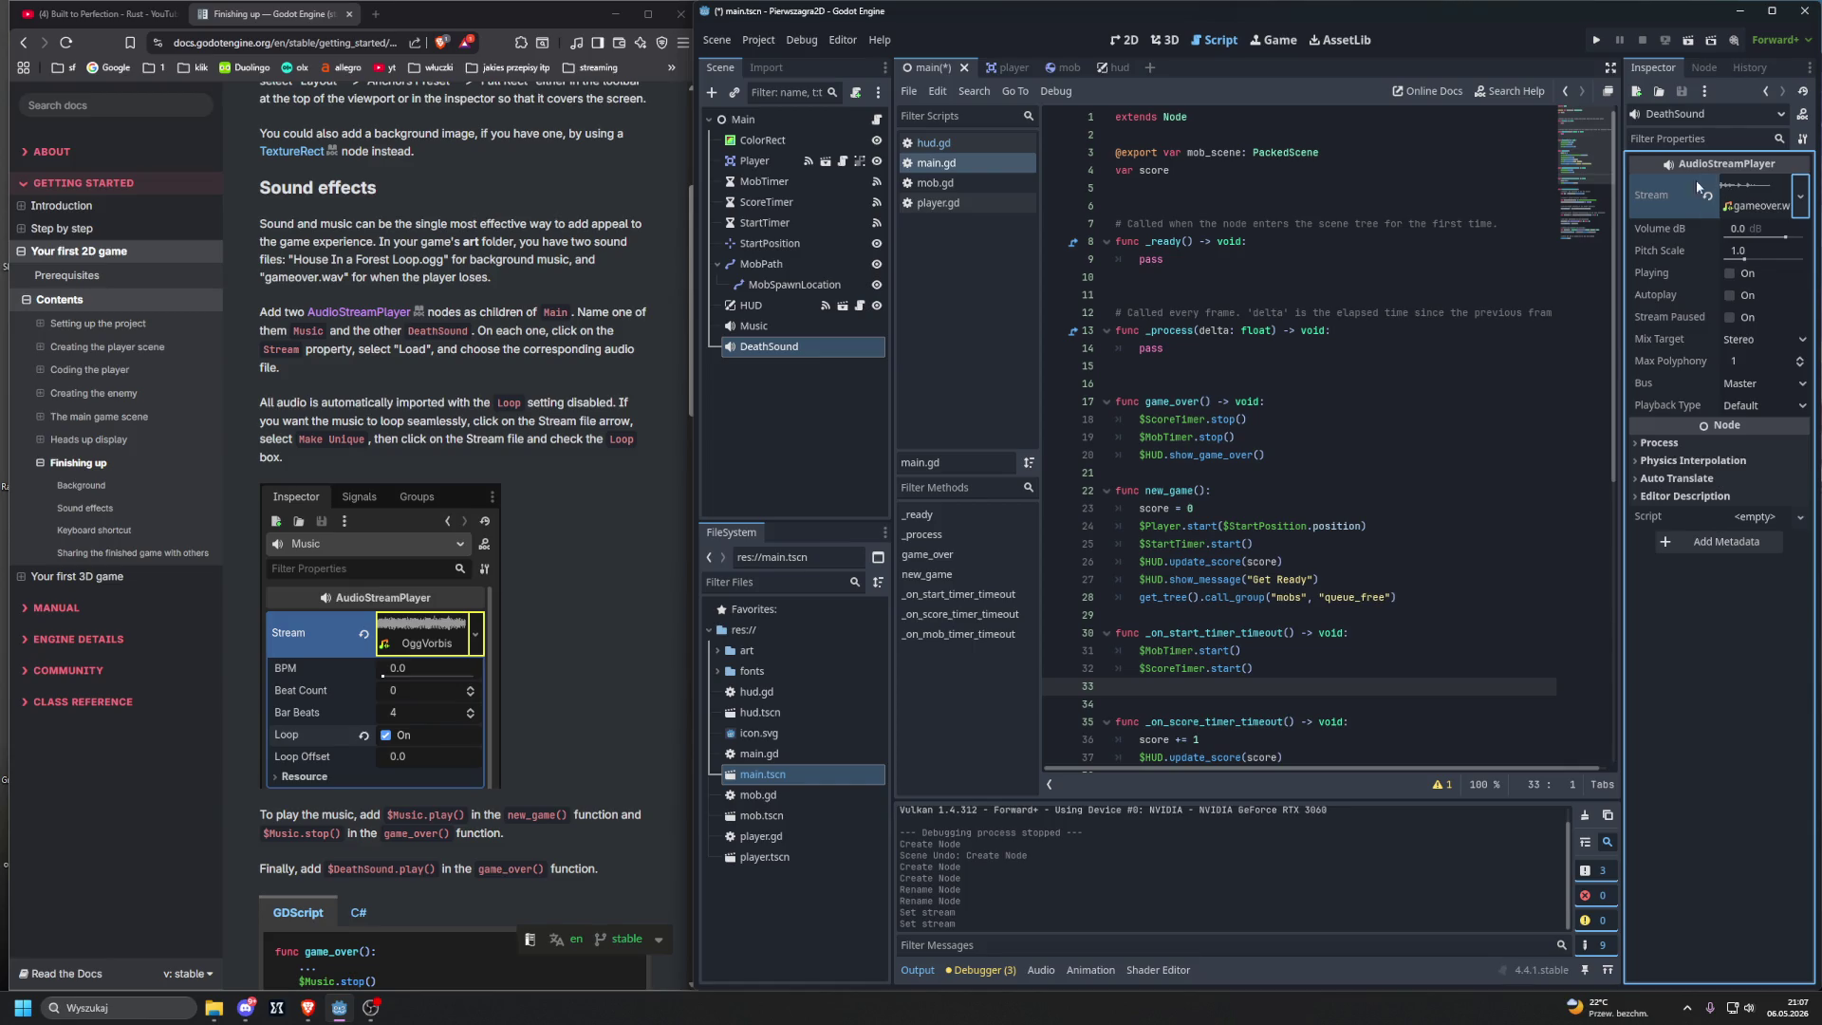
click(1801, 196)
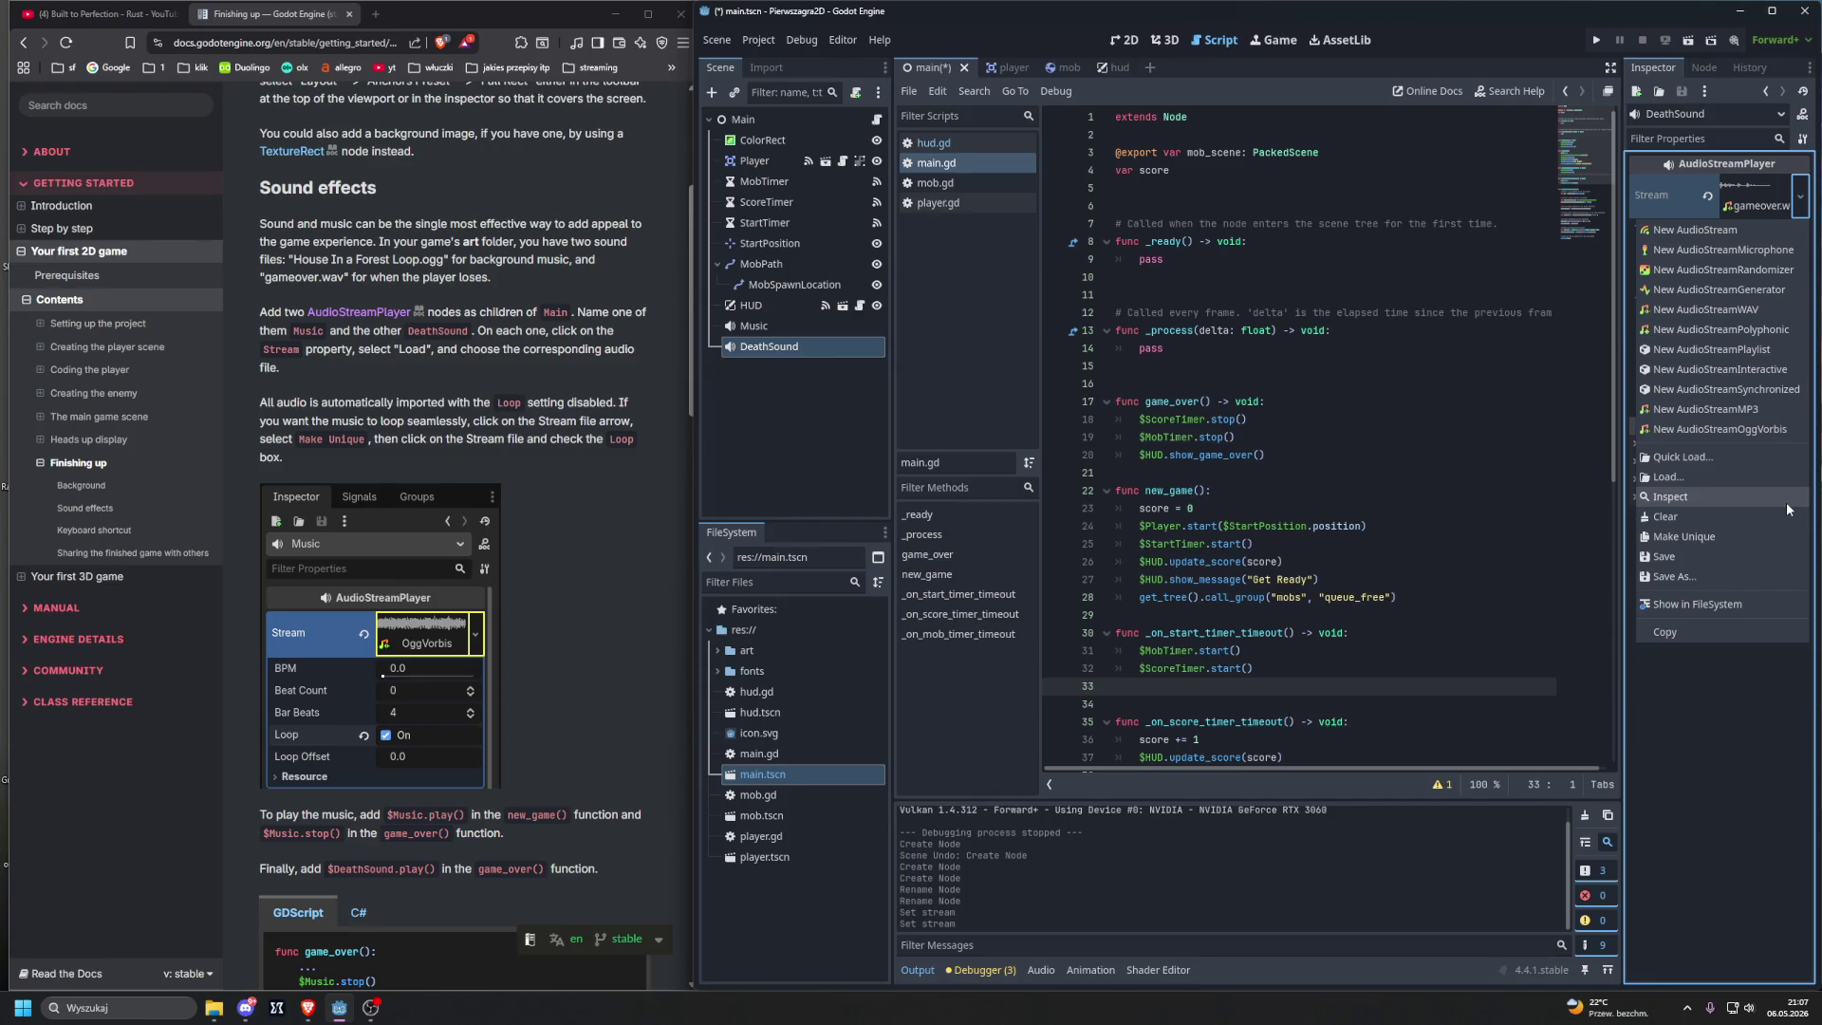
click(1781, 633)
click(788, 326)
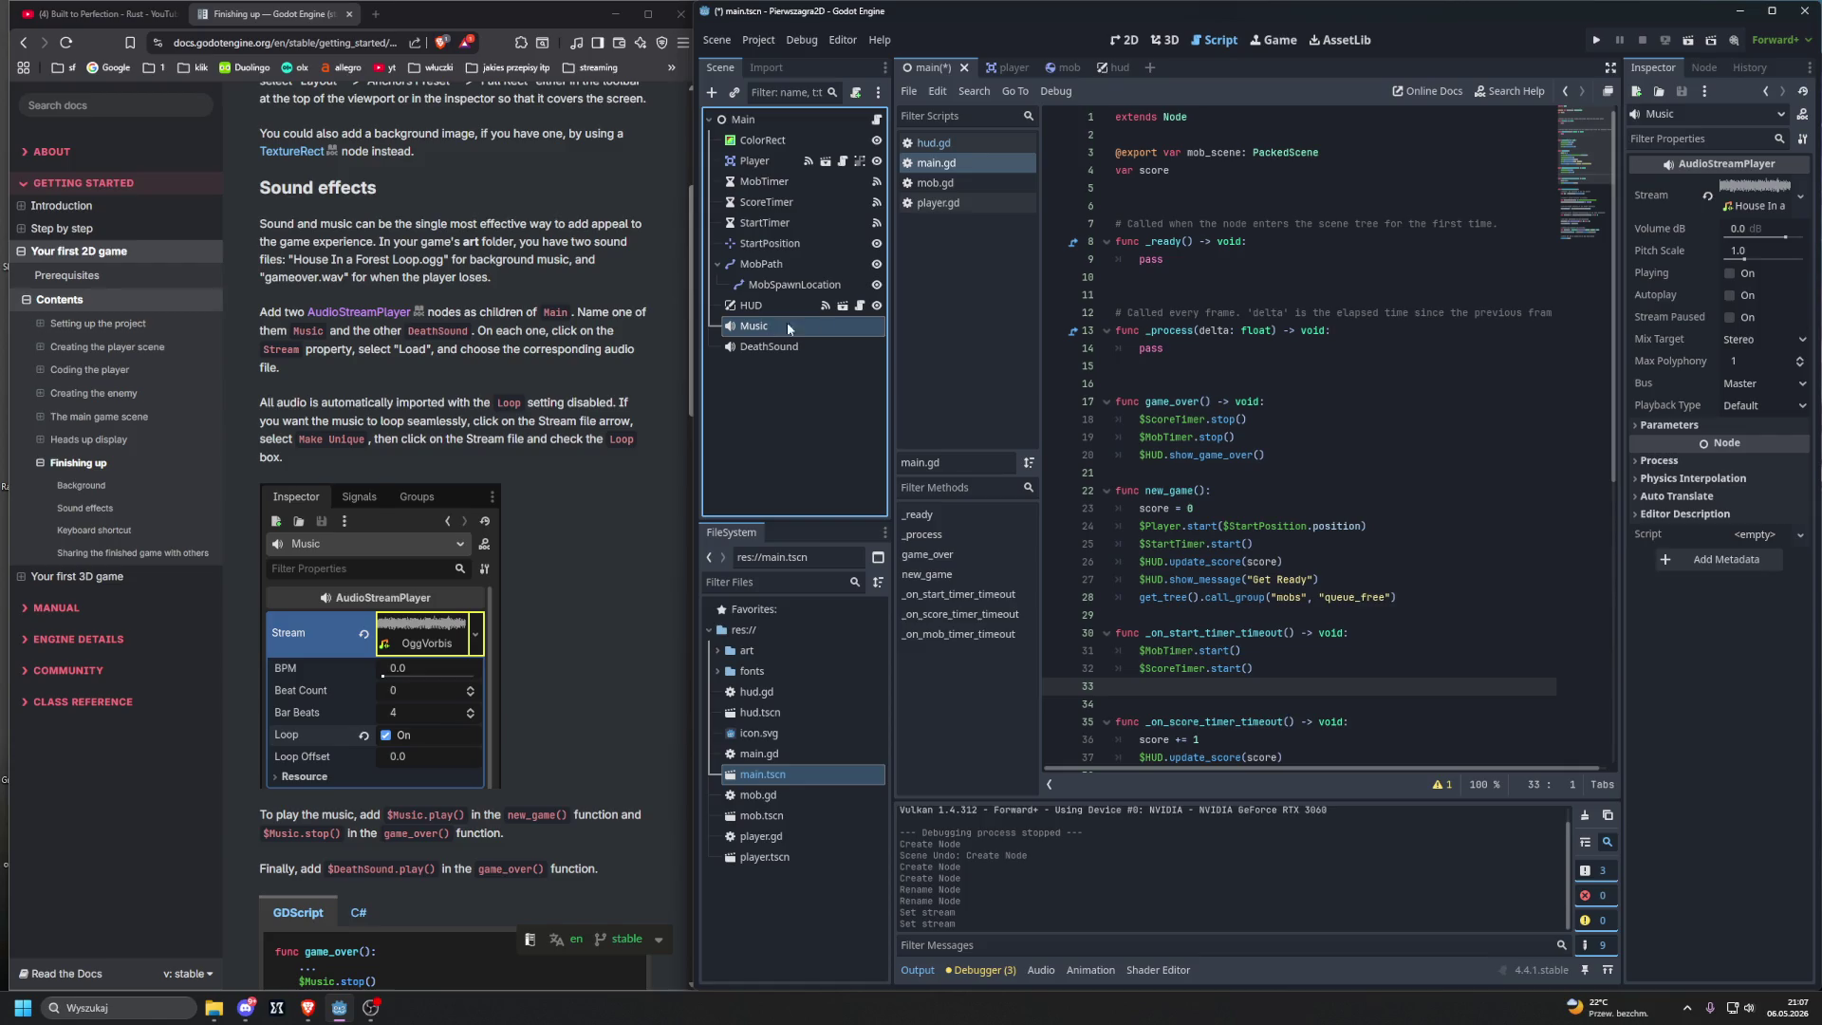
Step: Make the House In a Forest Loop.ogg stream unique and turn its Loop on
click(1803, 198)
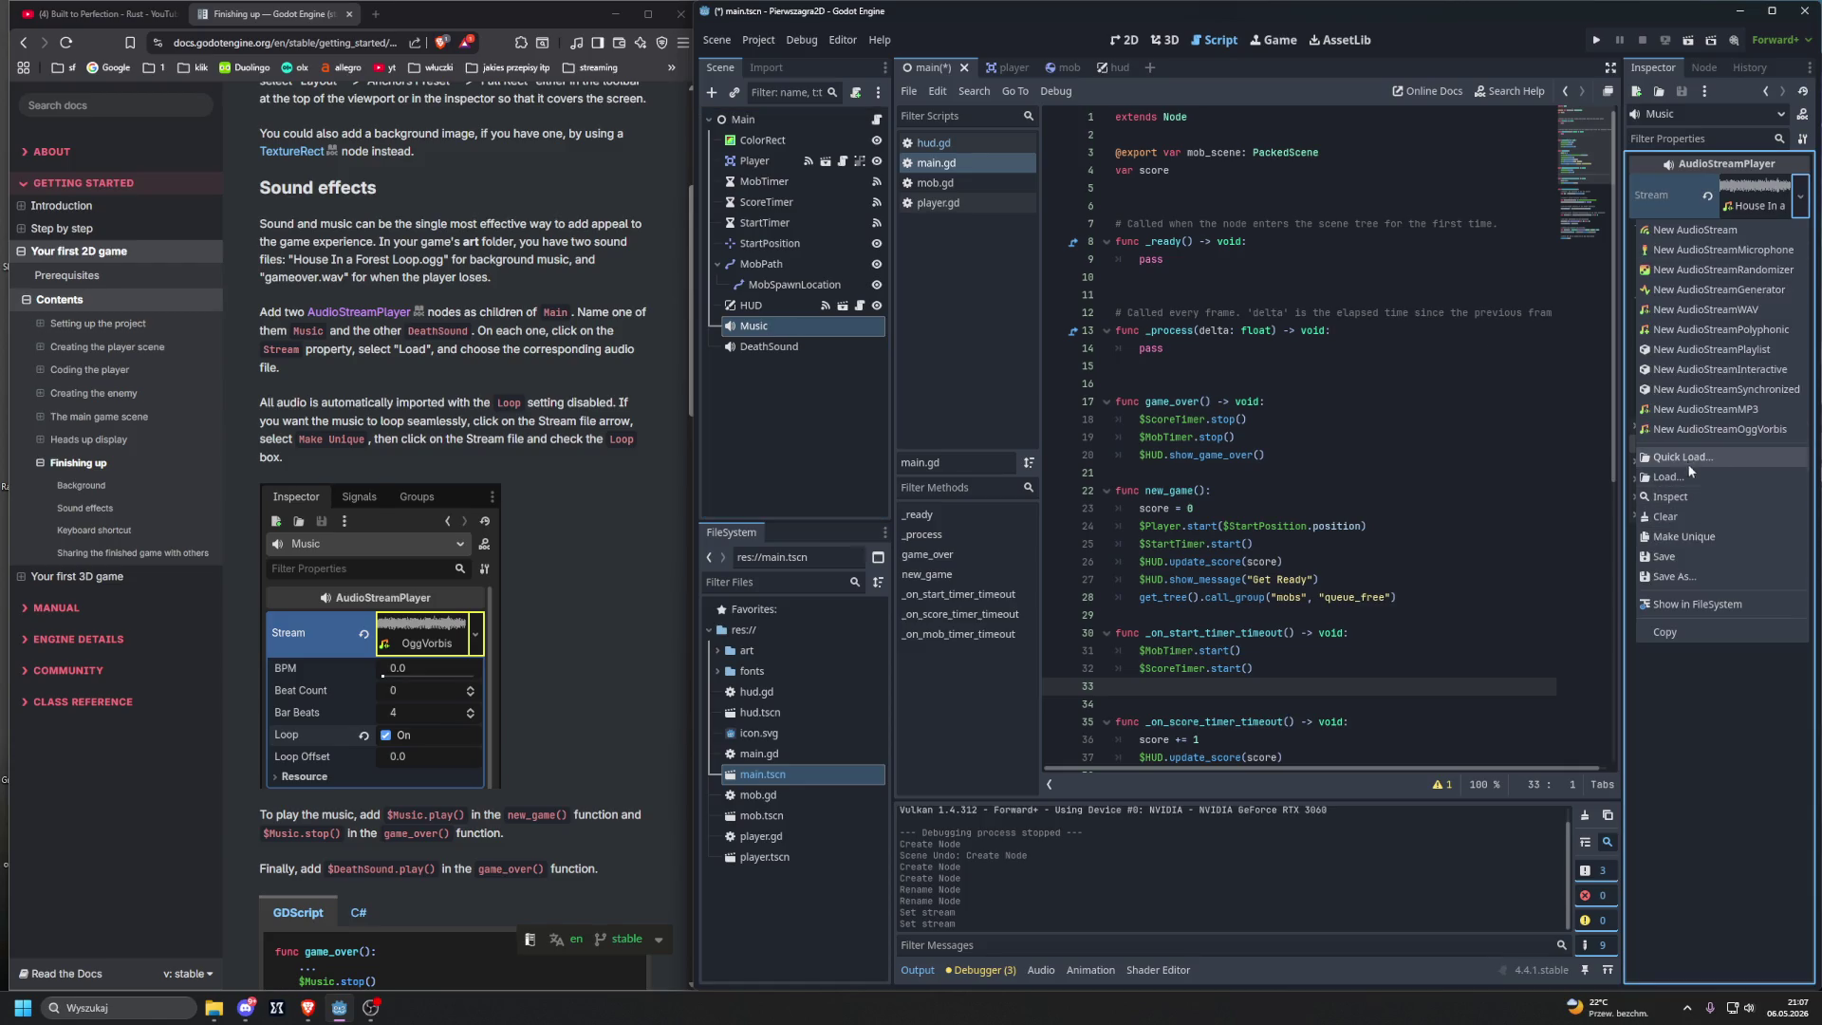
click(1695, 535)
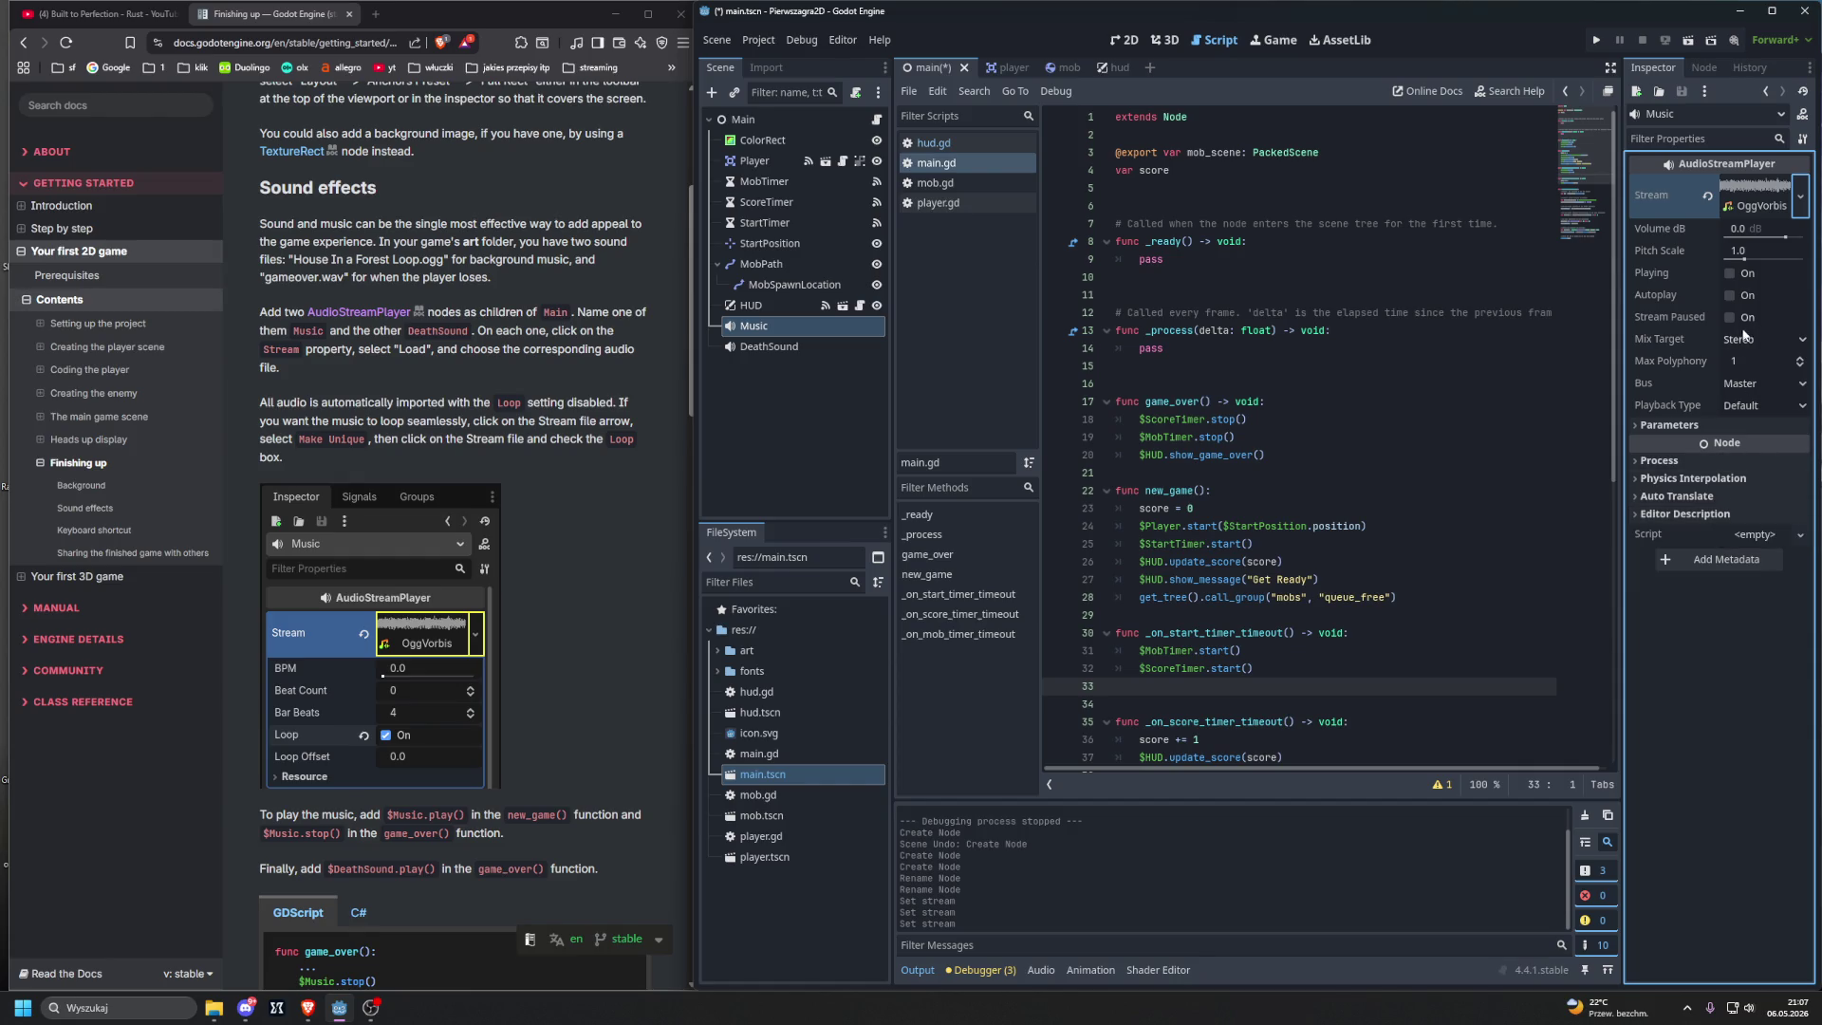
click(1777, 193)
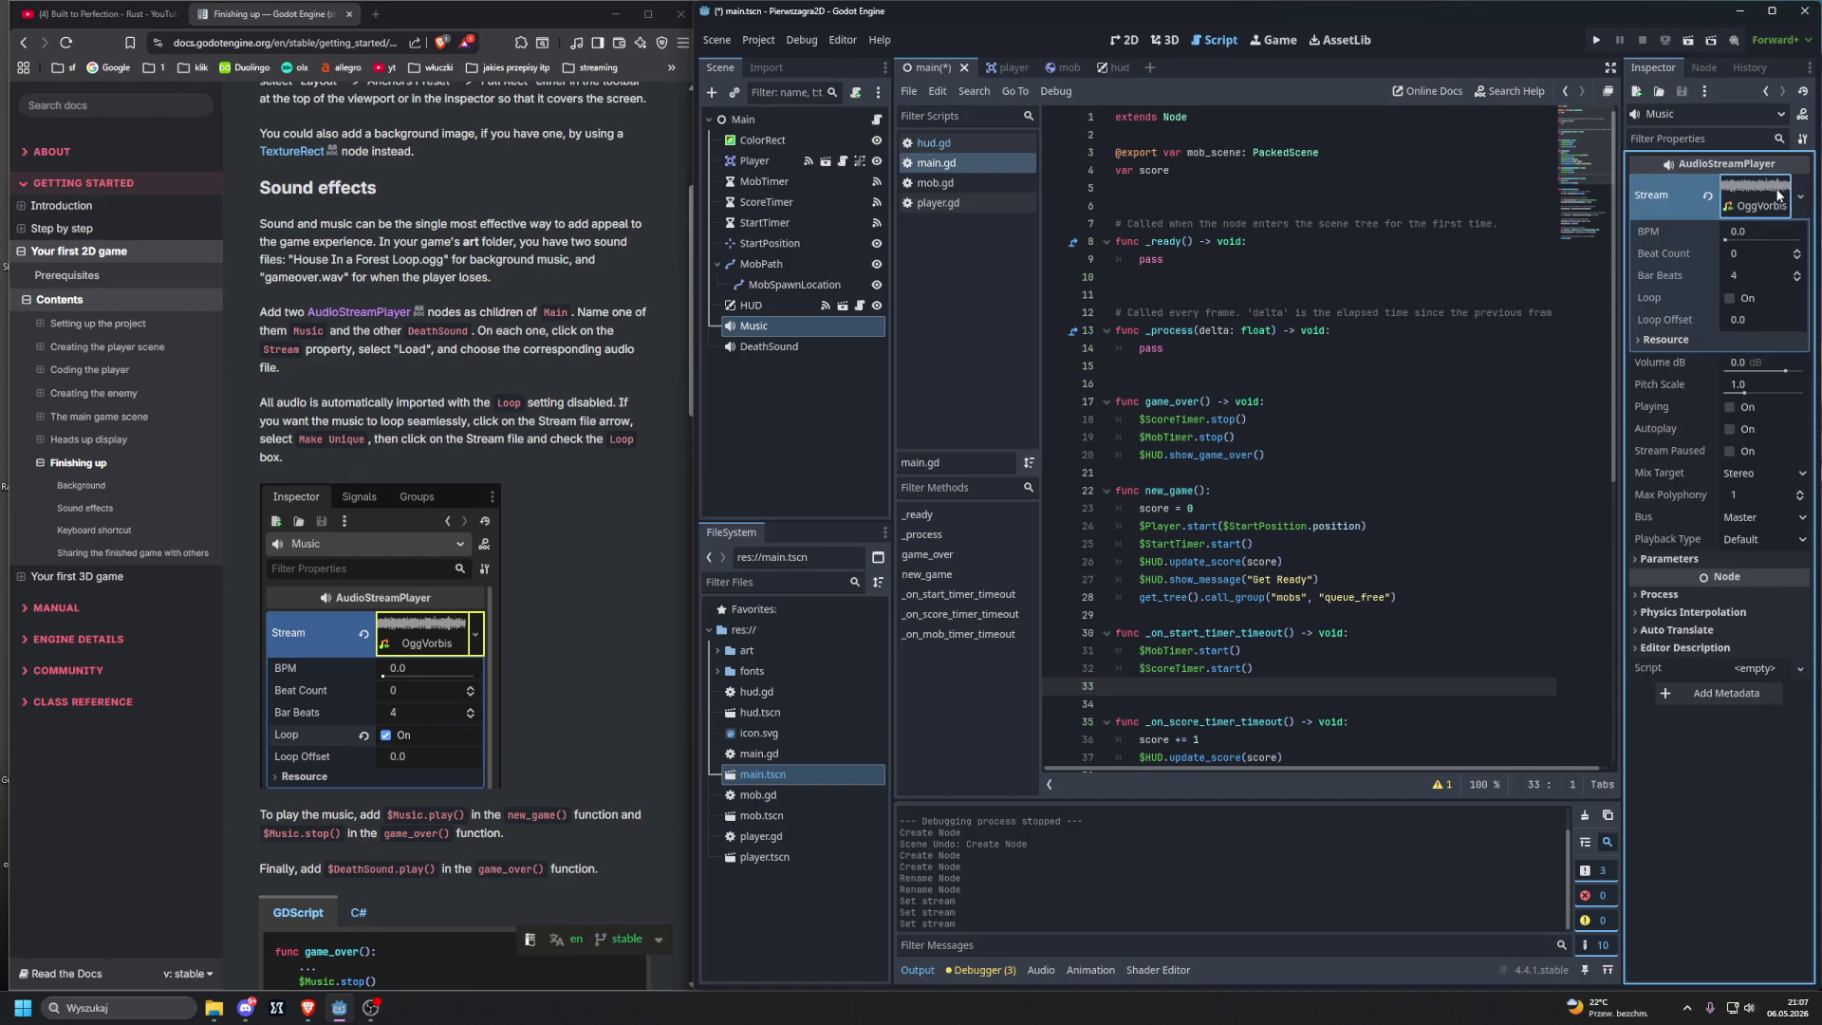
click(1731, 298)
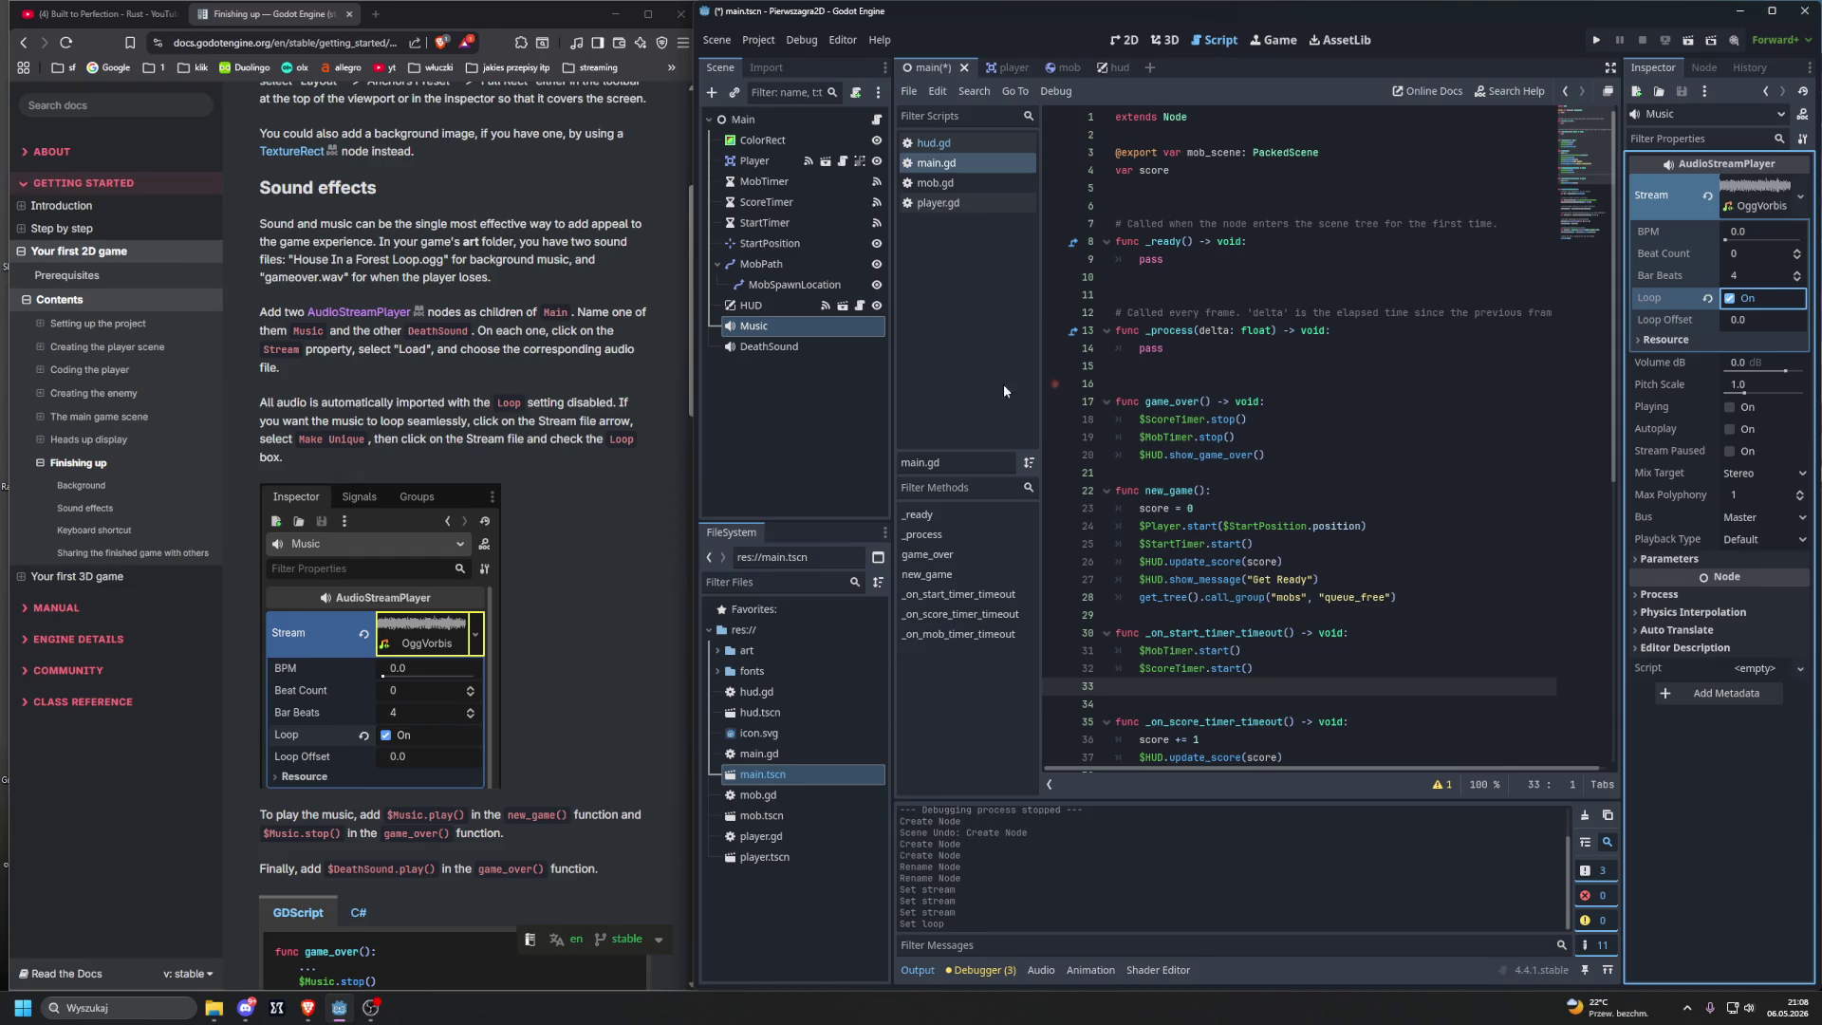
scroll(646, 473, down, 3)
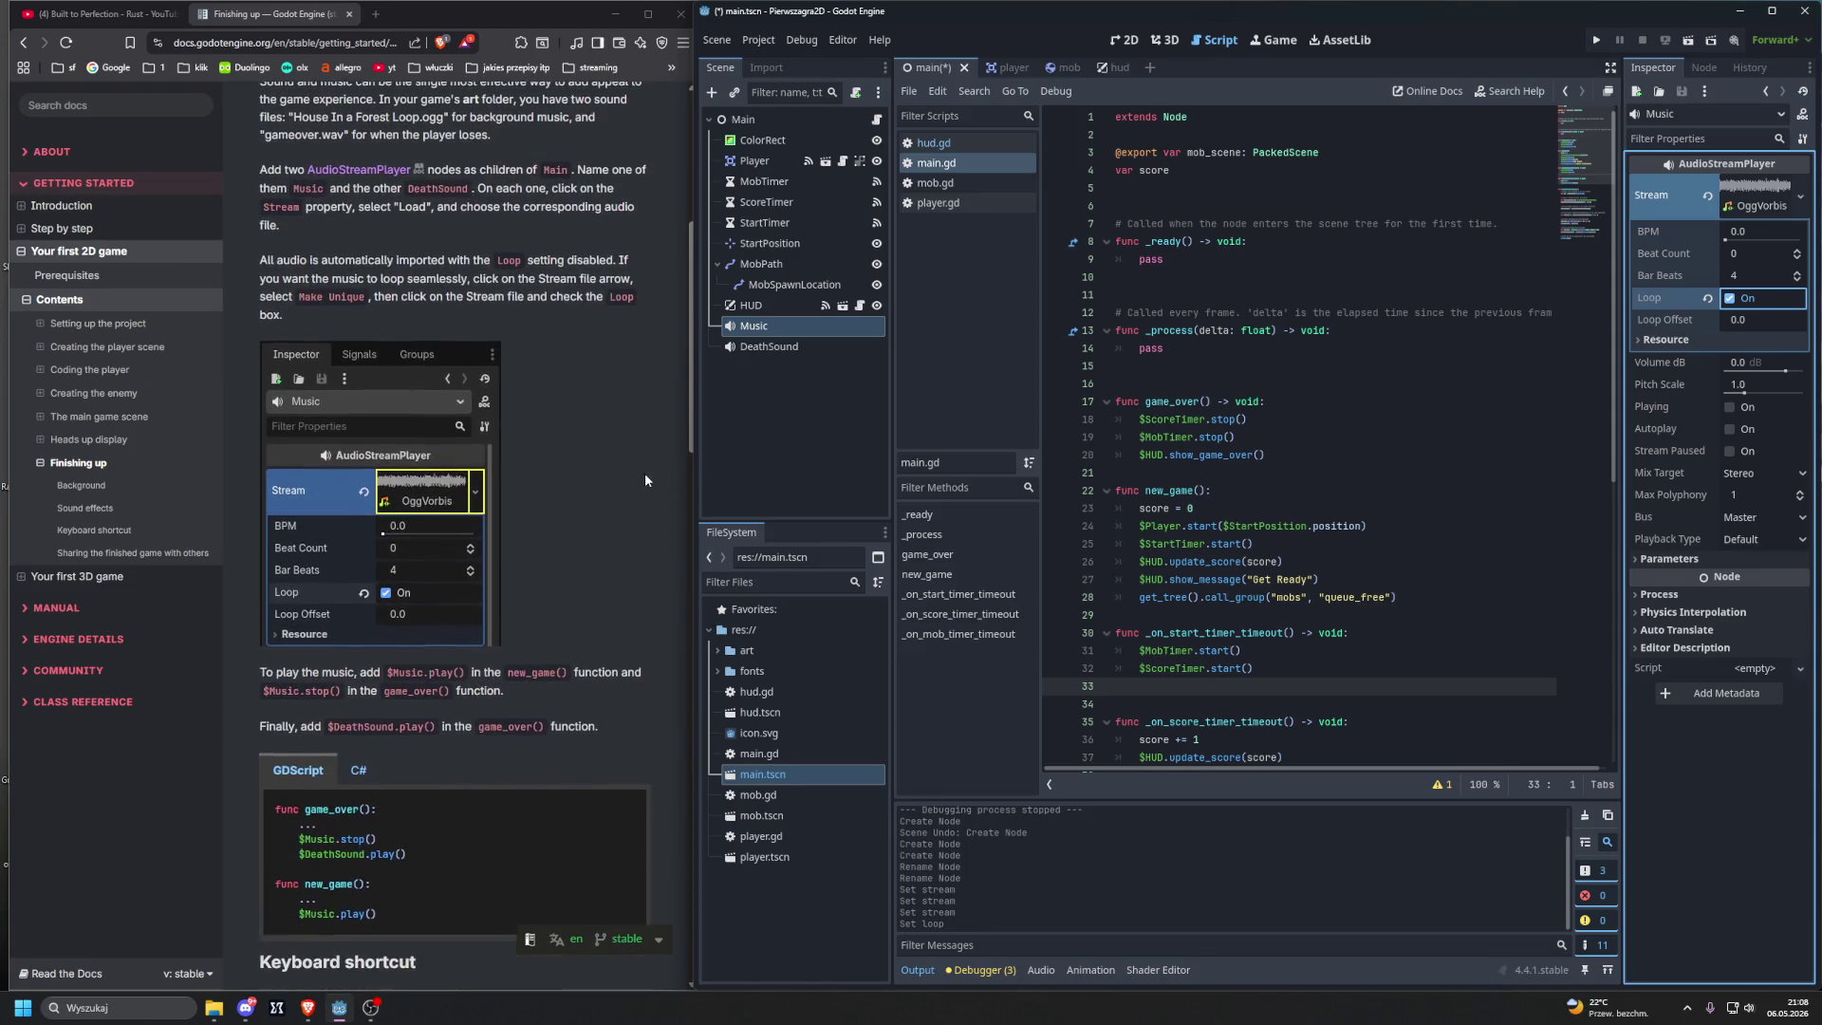
scroll(646, 483, down, 1)
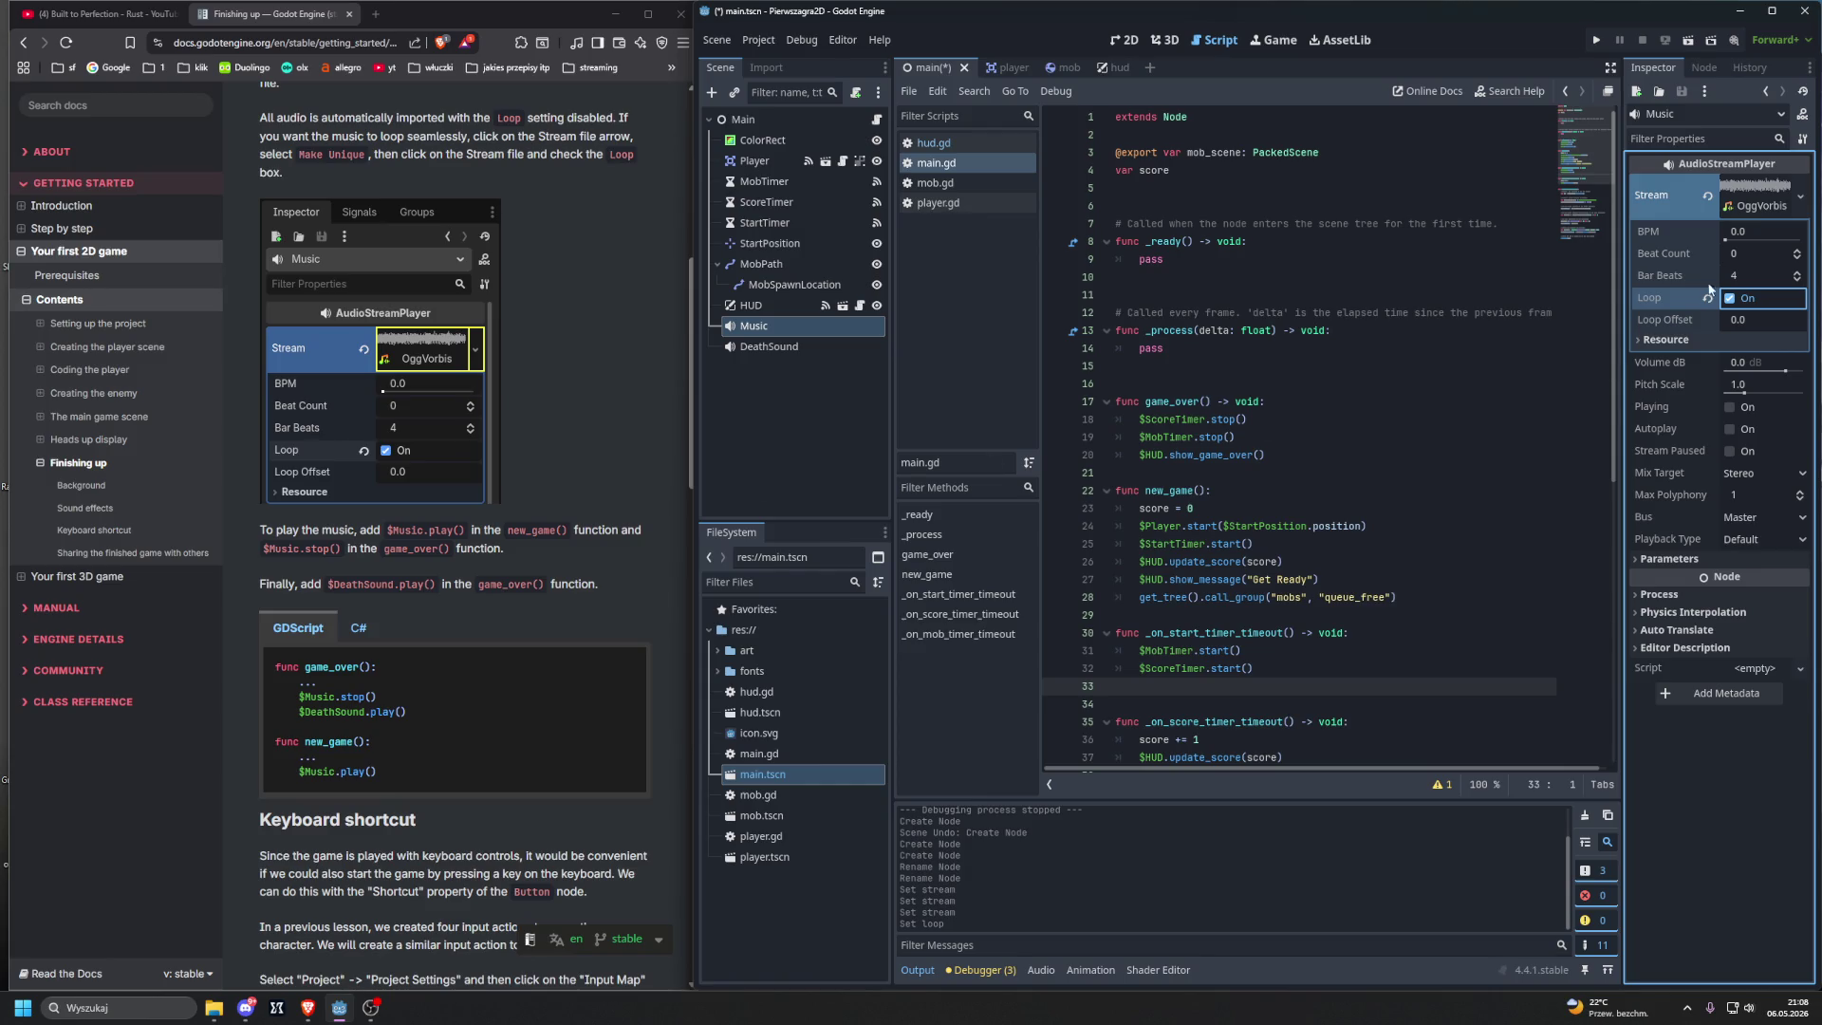
click(1800, 196)
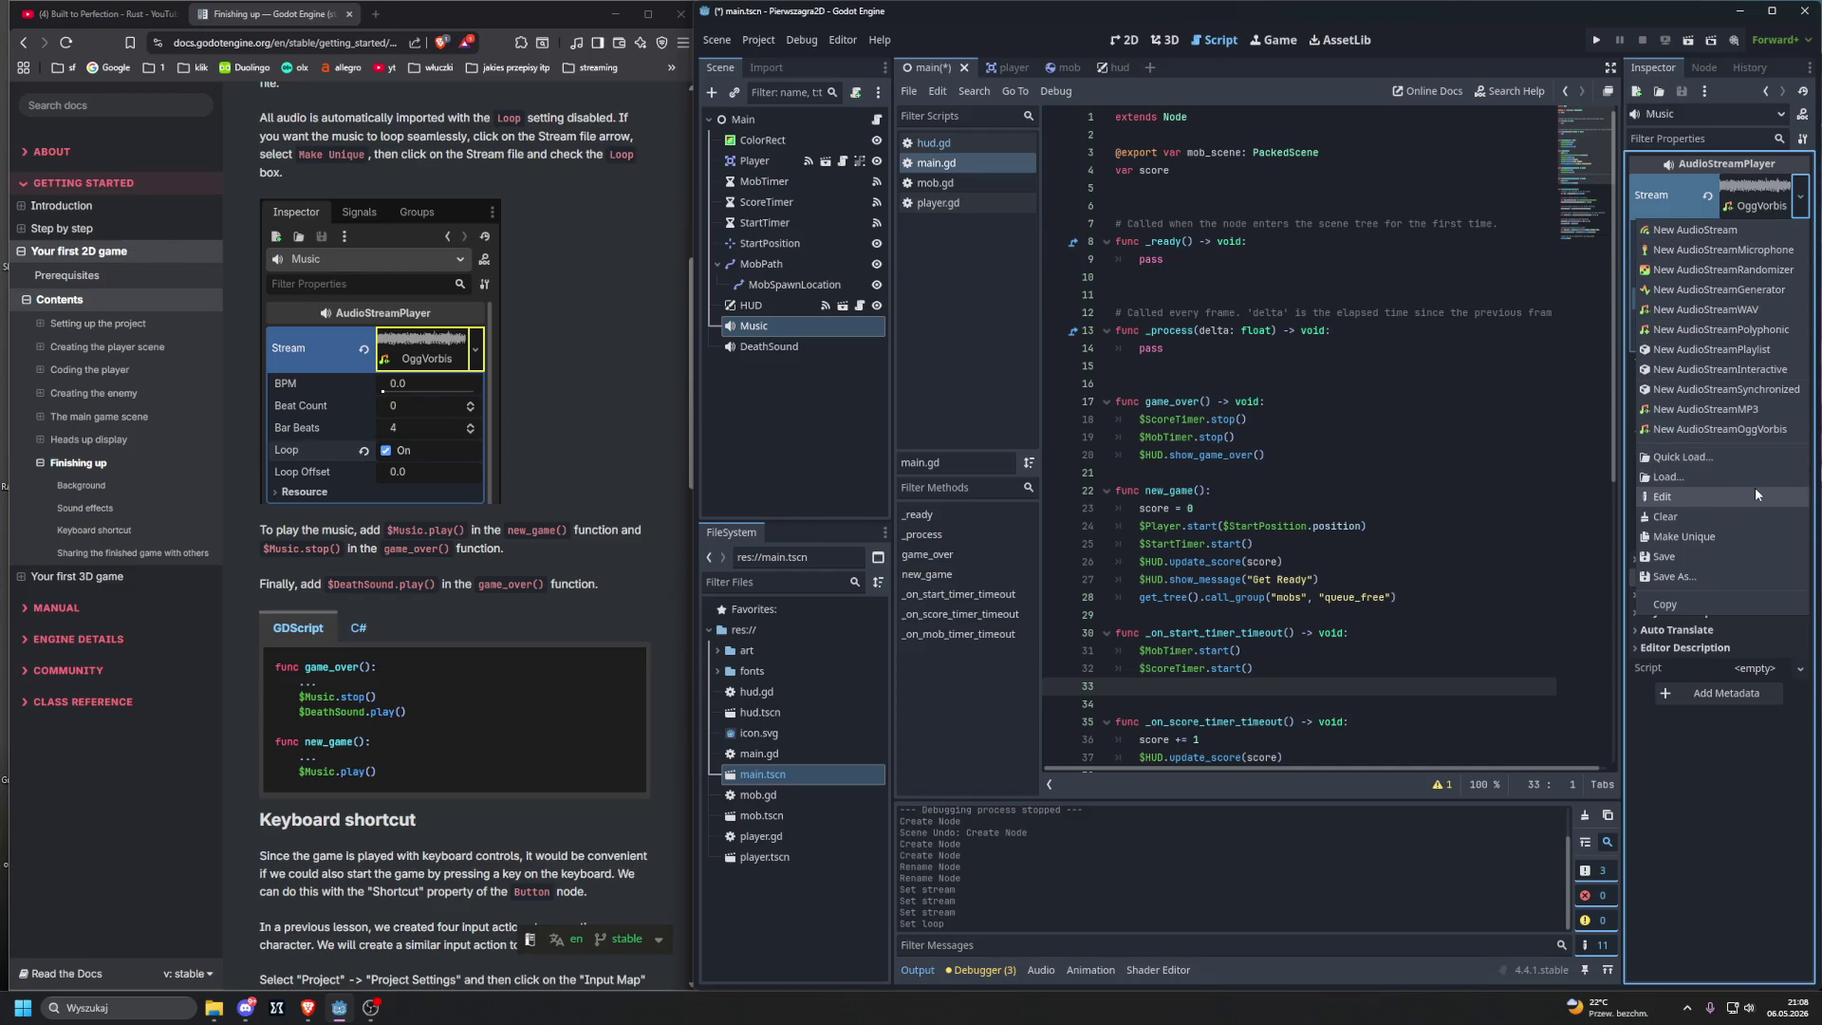
click(1700, 596)
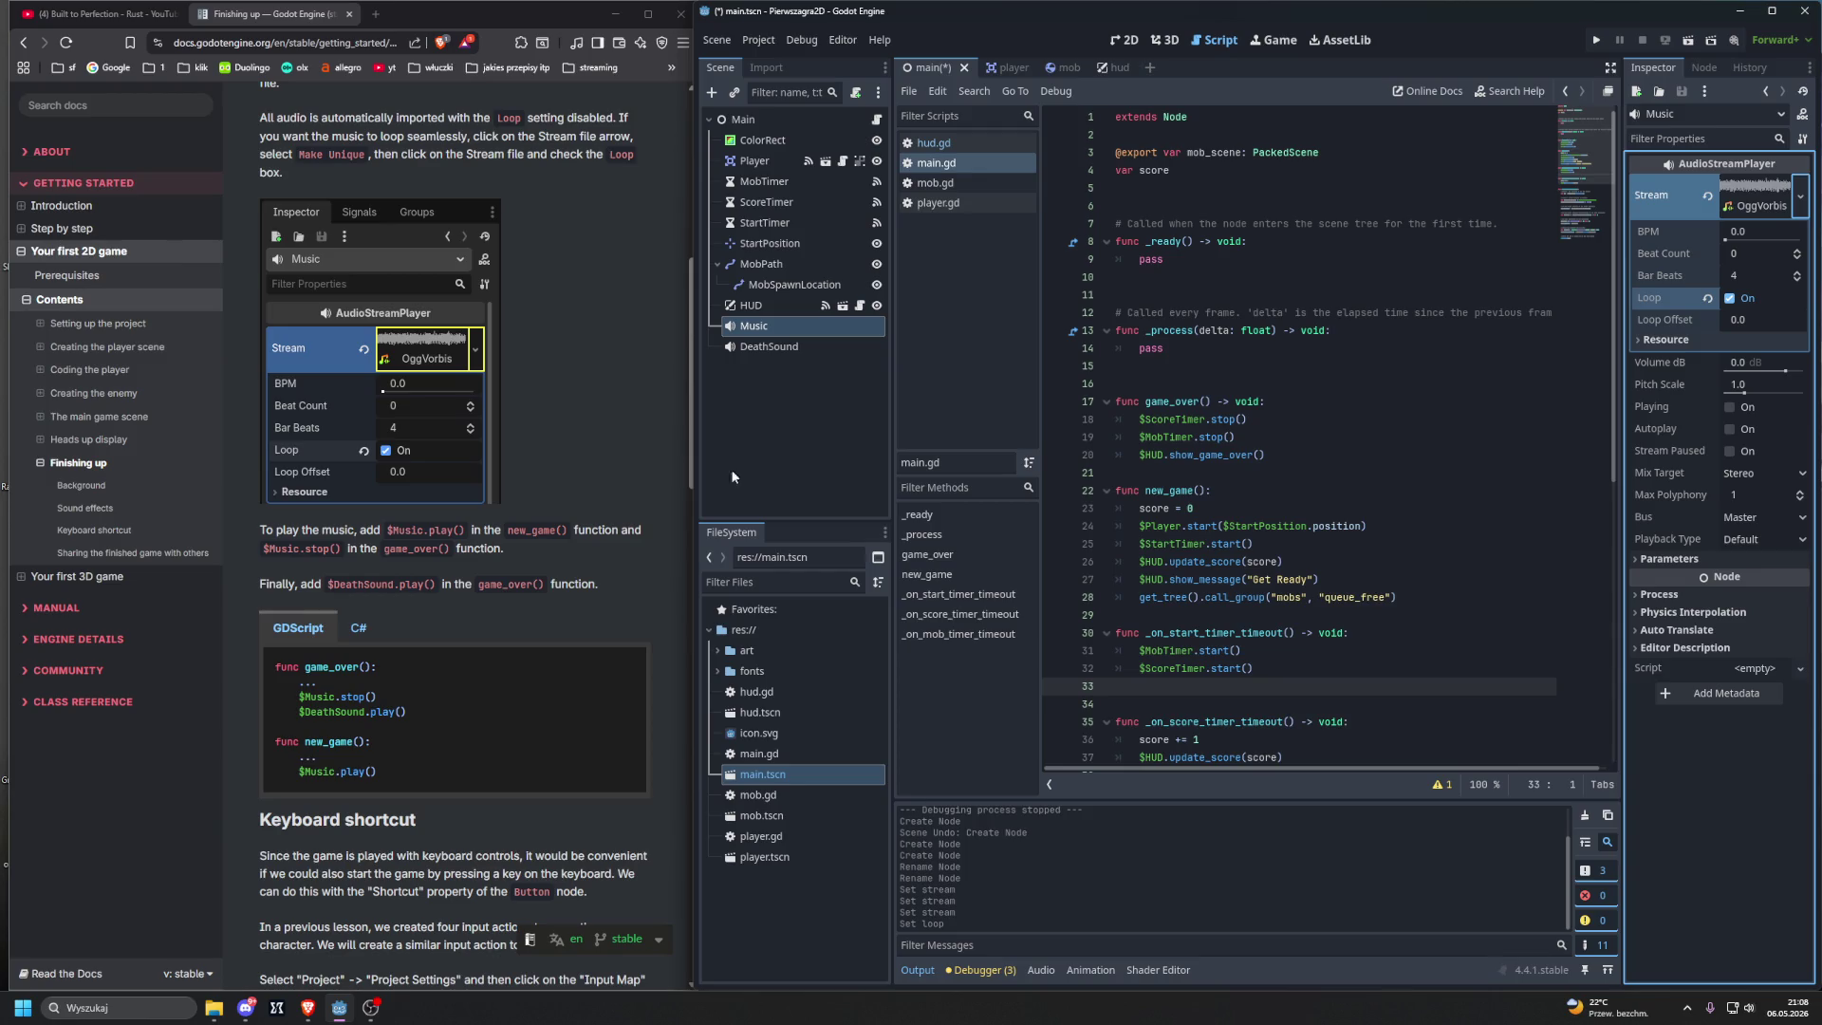
click(997, 228)
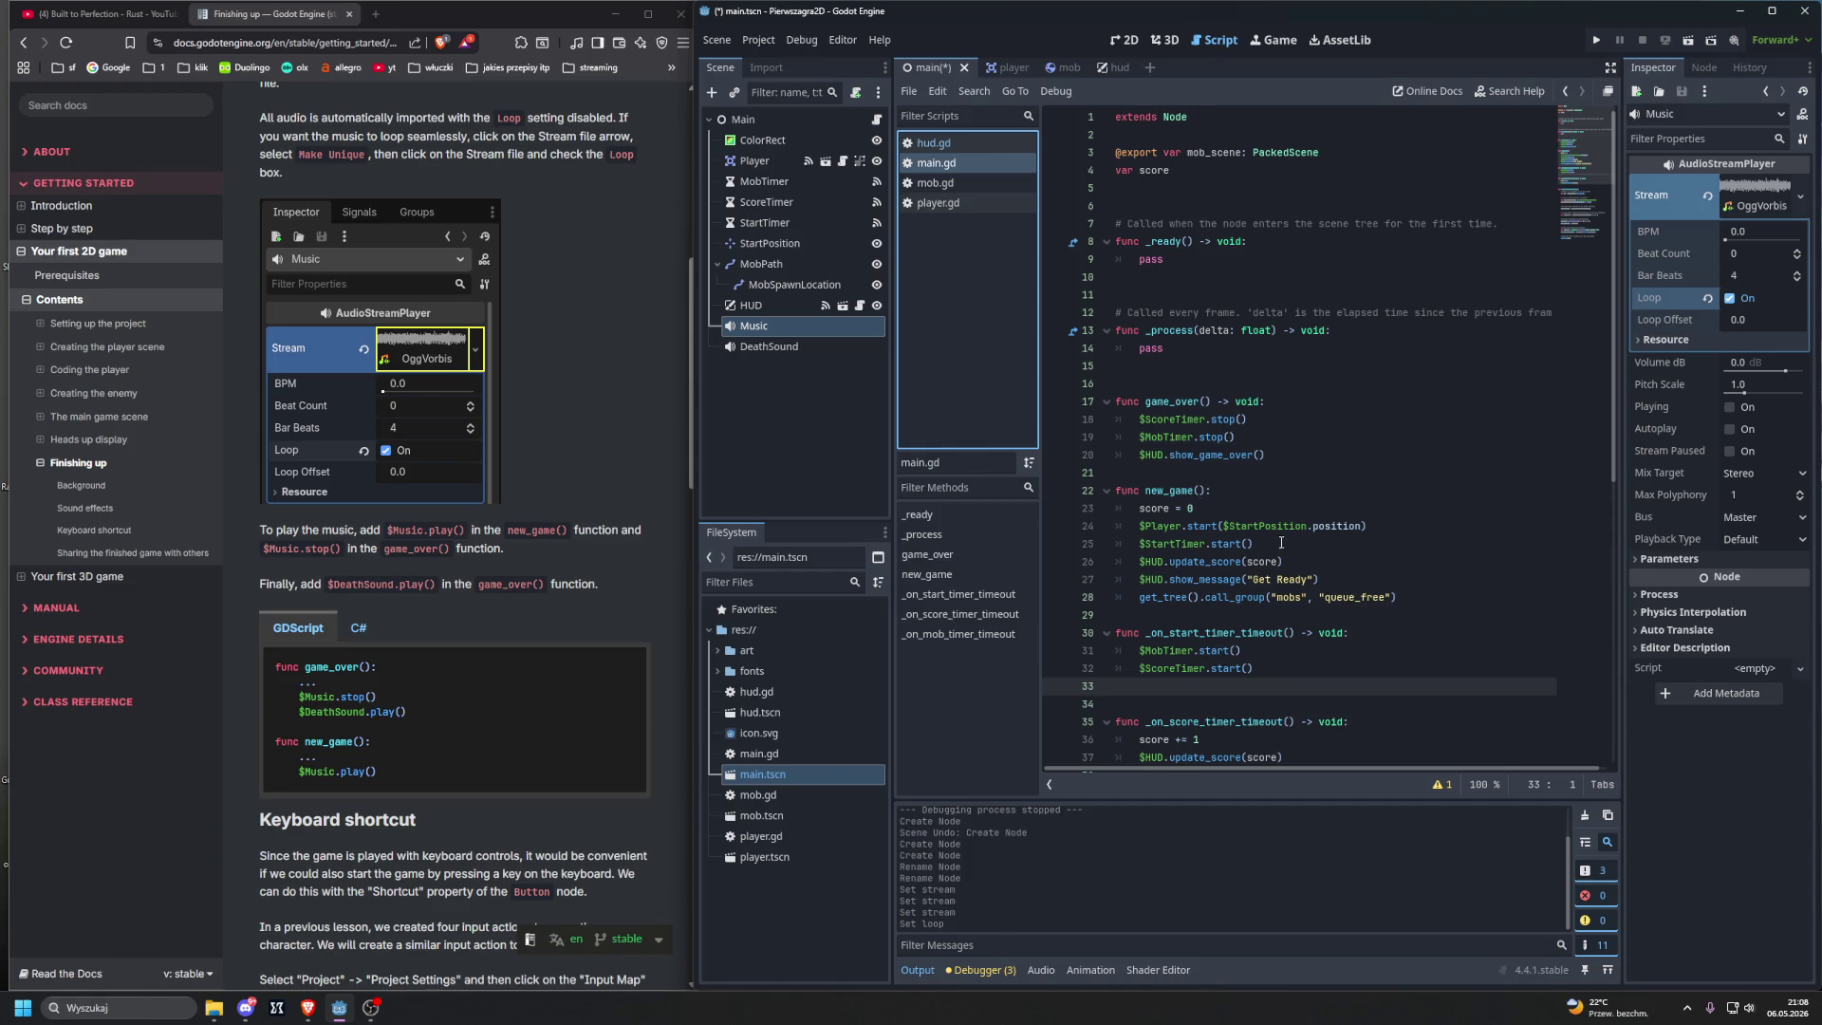
scroll(1282, 543, down, 1)
click(1403, 546)
key(Return)
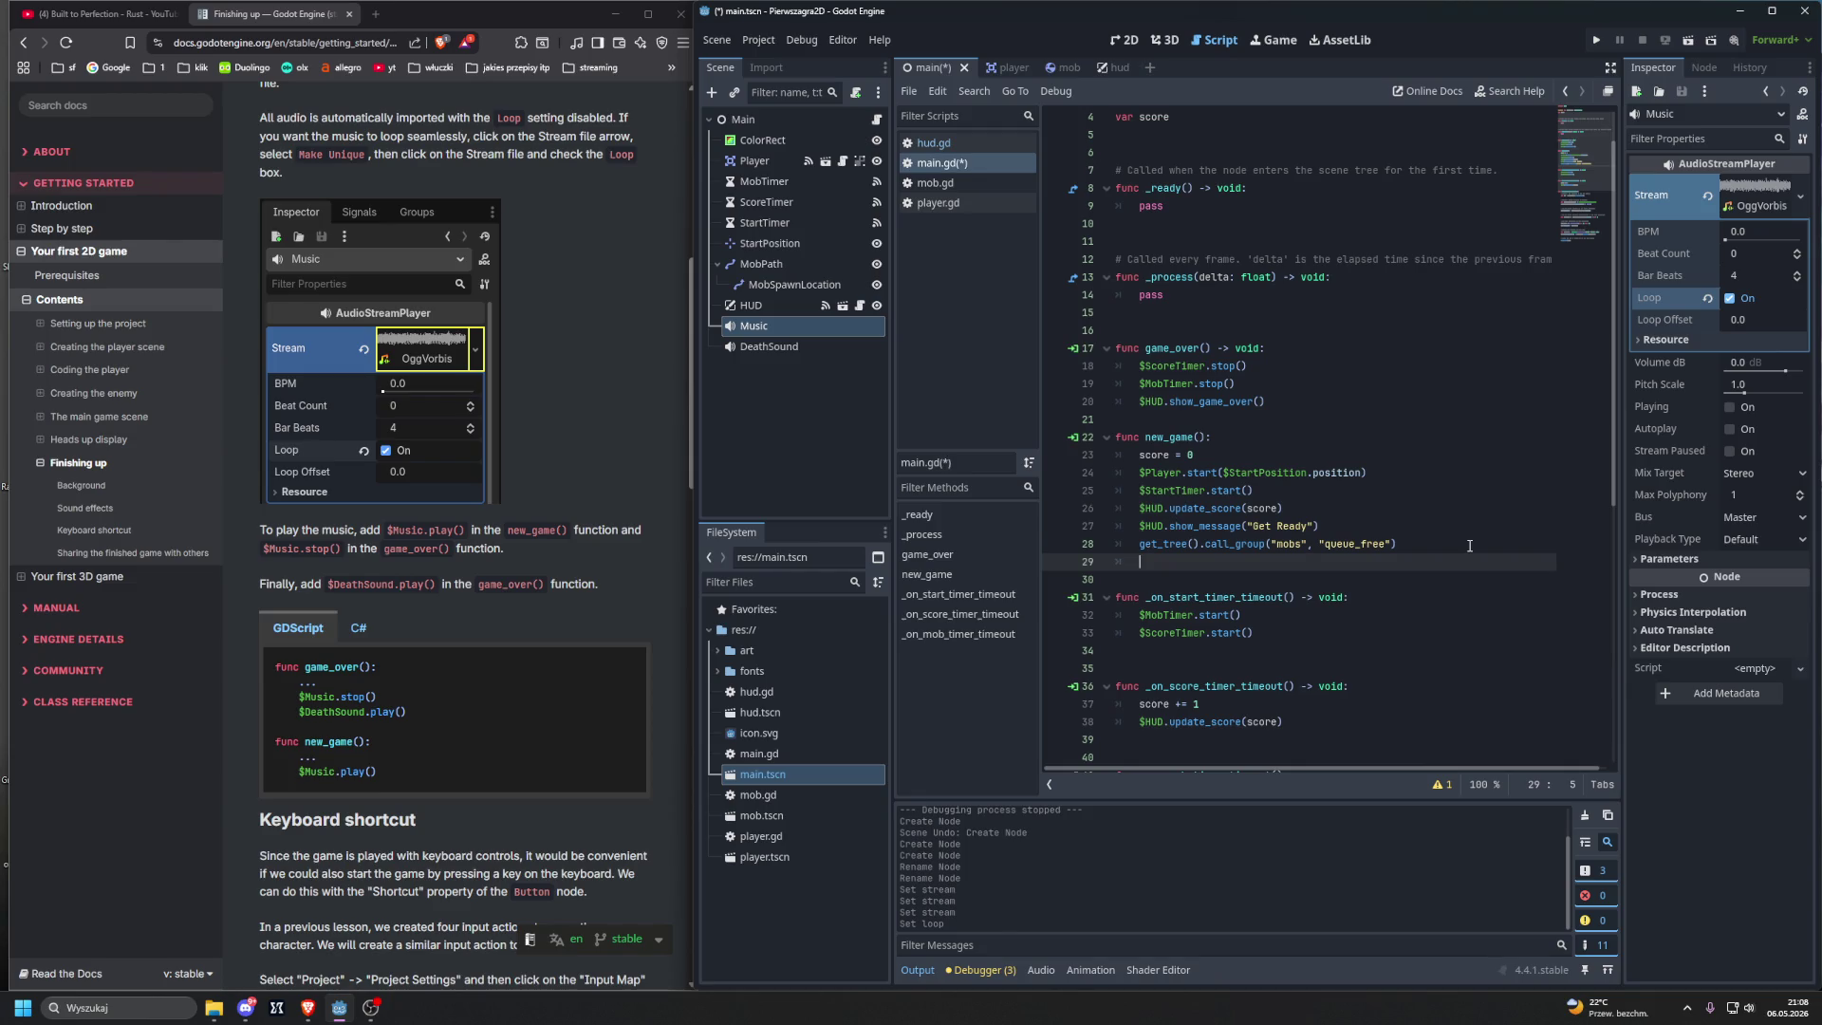
Step: Append $Music.play() to new_game() and add a blank line after $HUD.show_game_over()
text($)
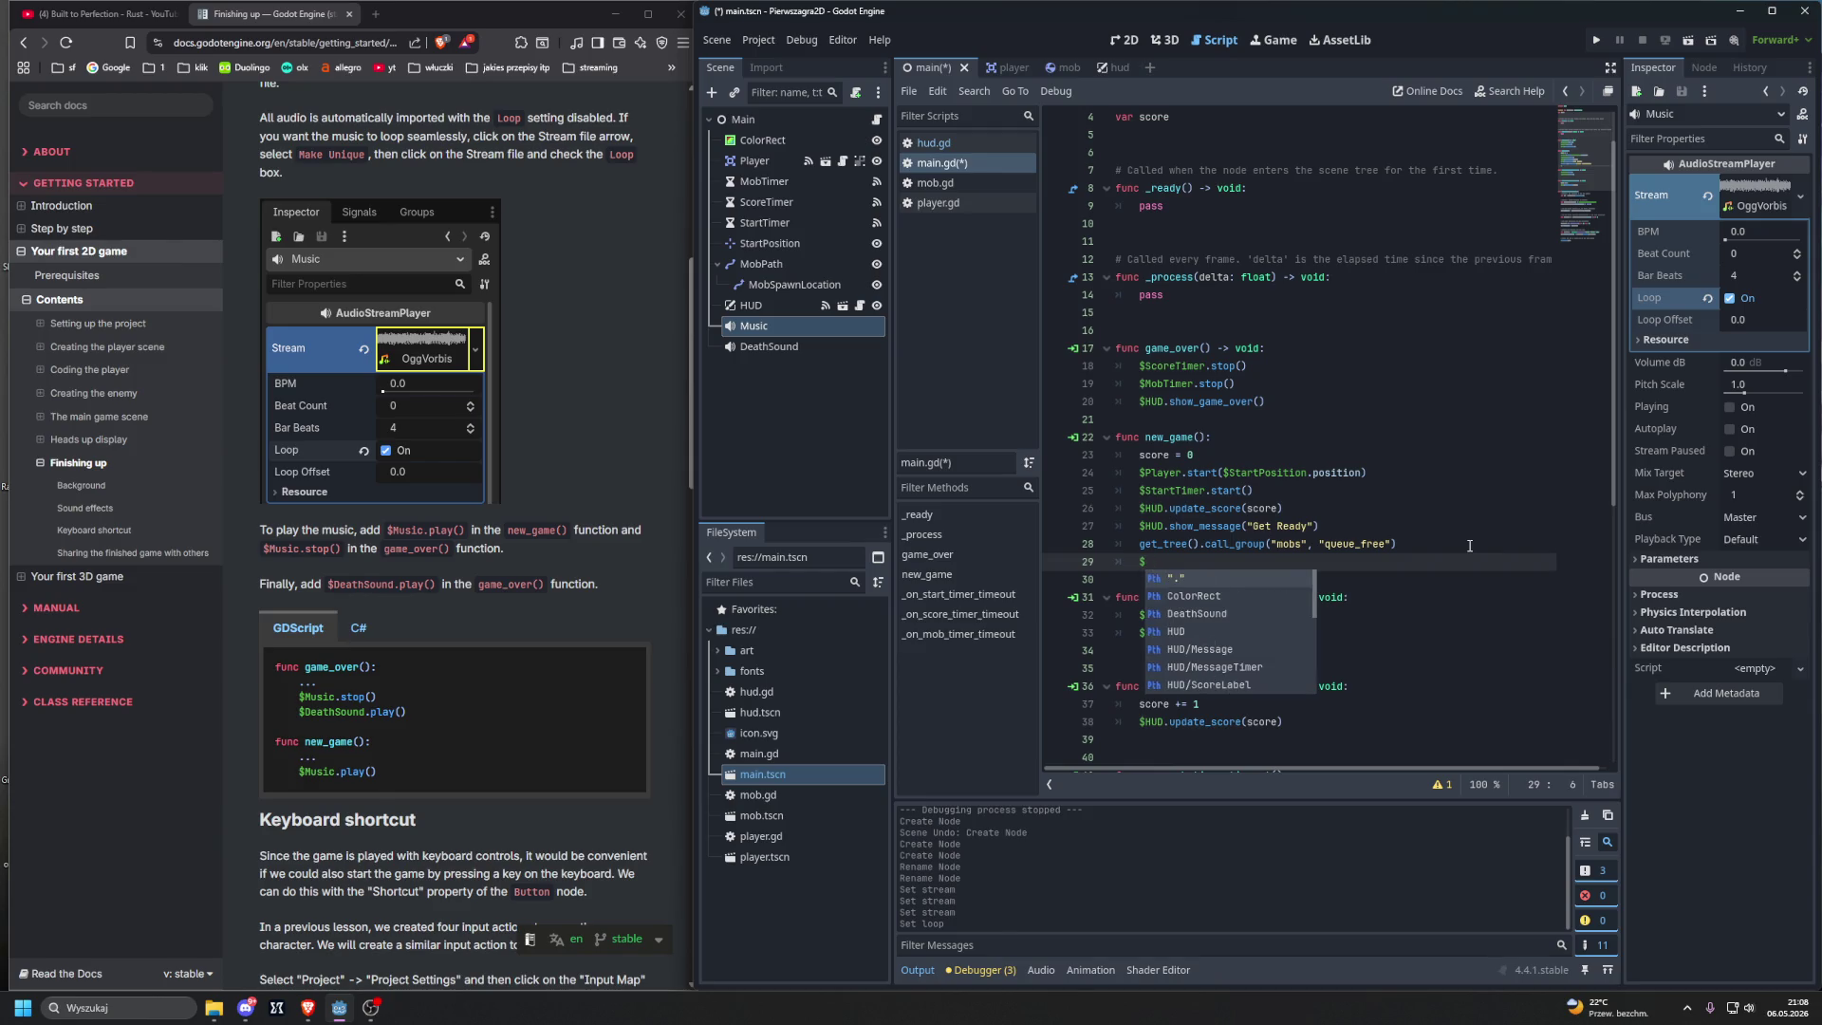
text(Music.pl)
key(Return)
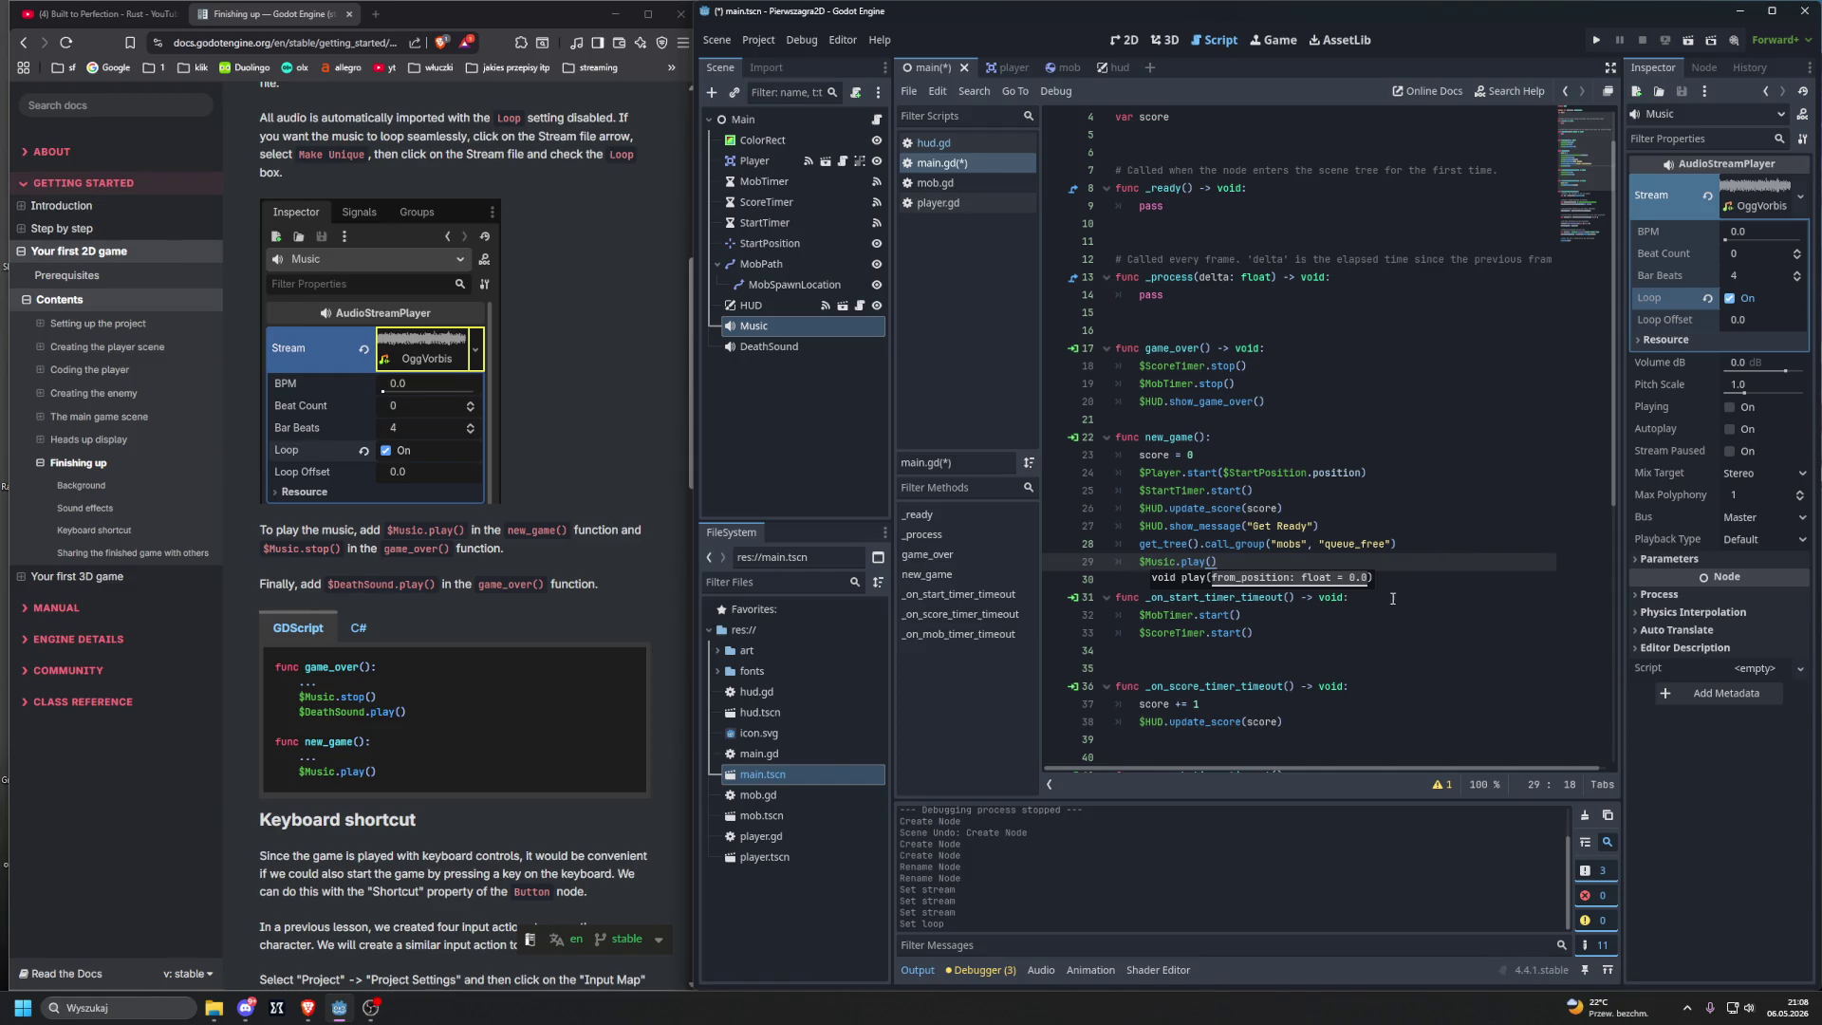
click(1359, 415)
key(Return)
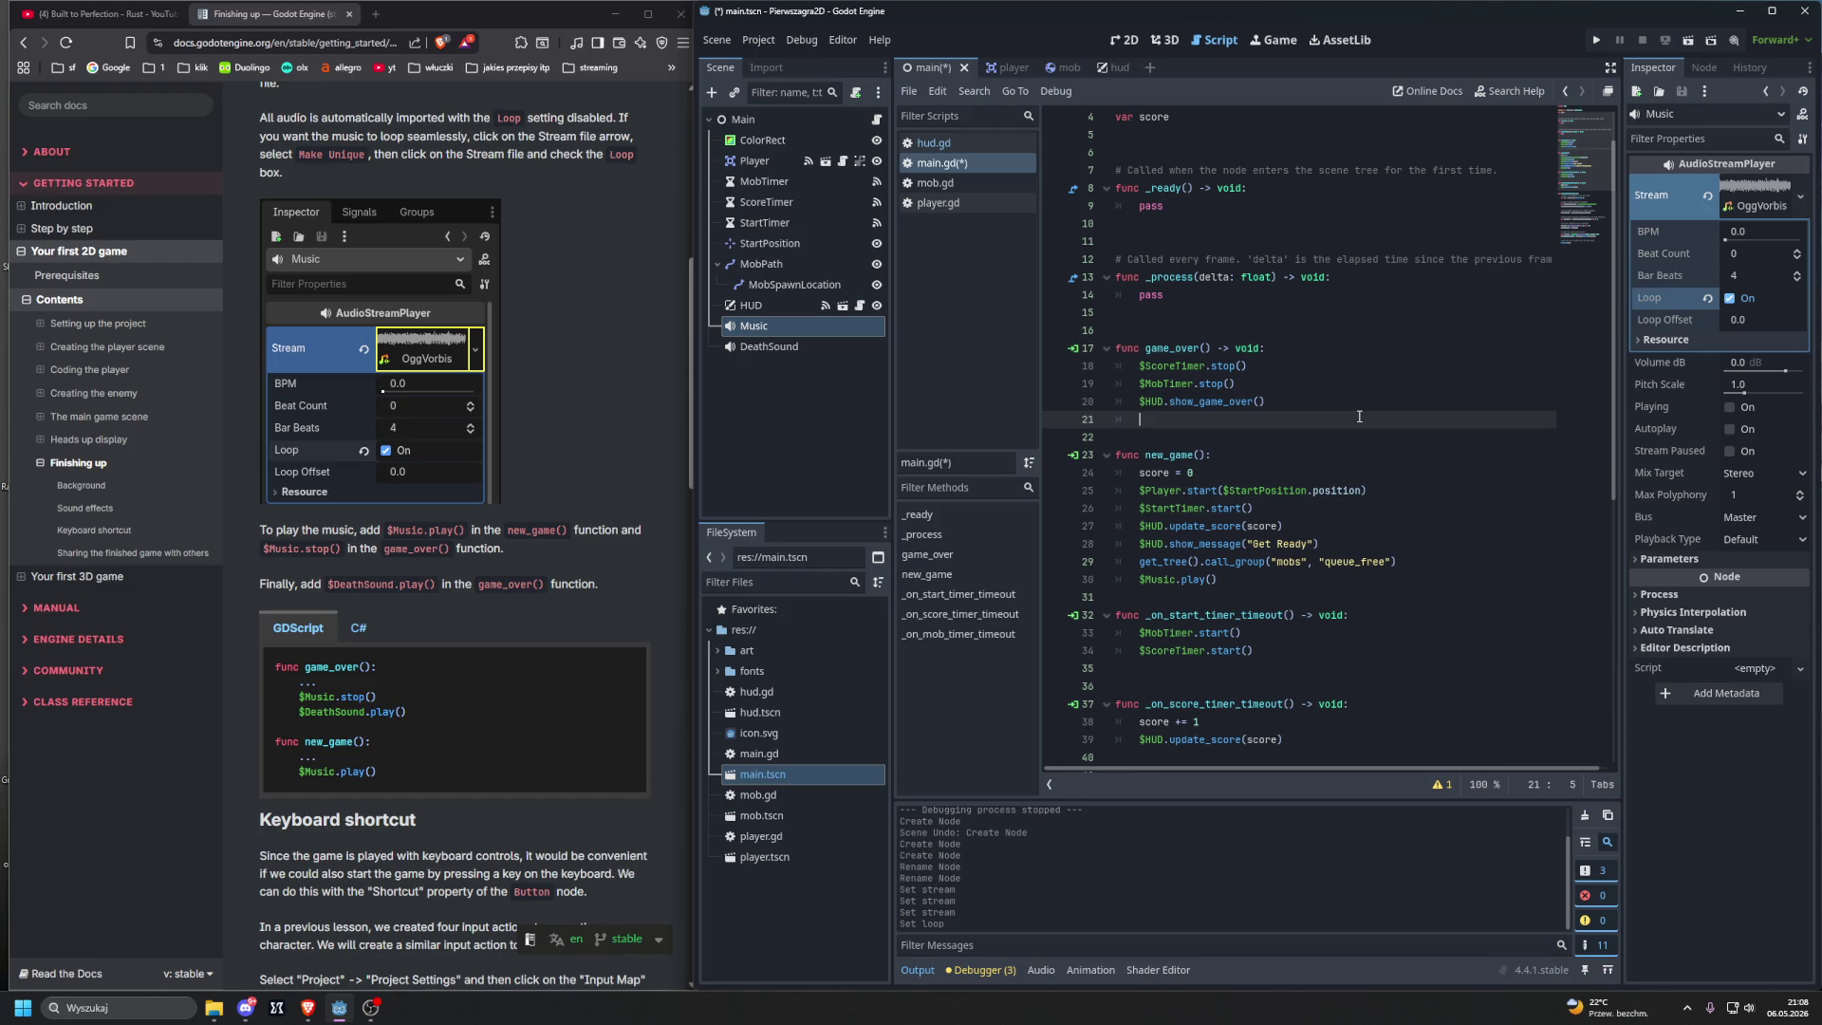
Step: Add $Music.stop() at the end of game_over() and start a new line
text($Mu)
key(Return)
text(p)
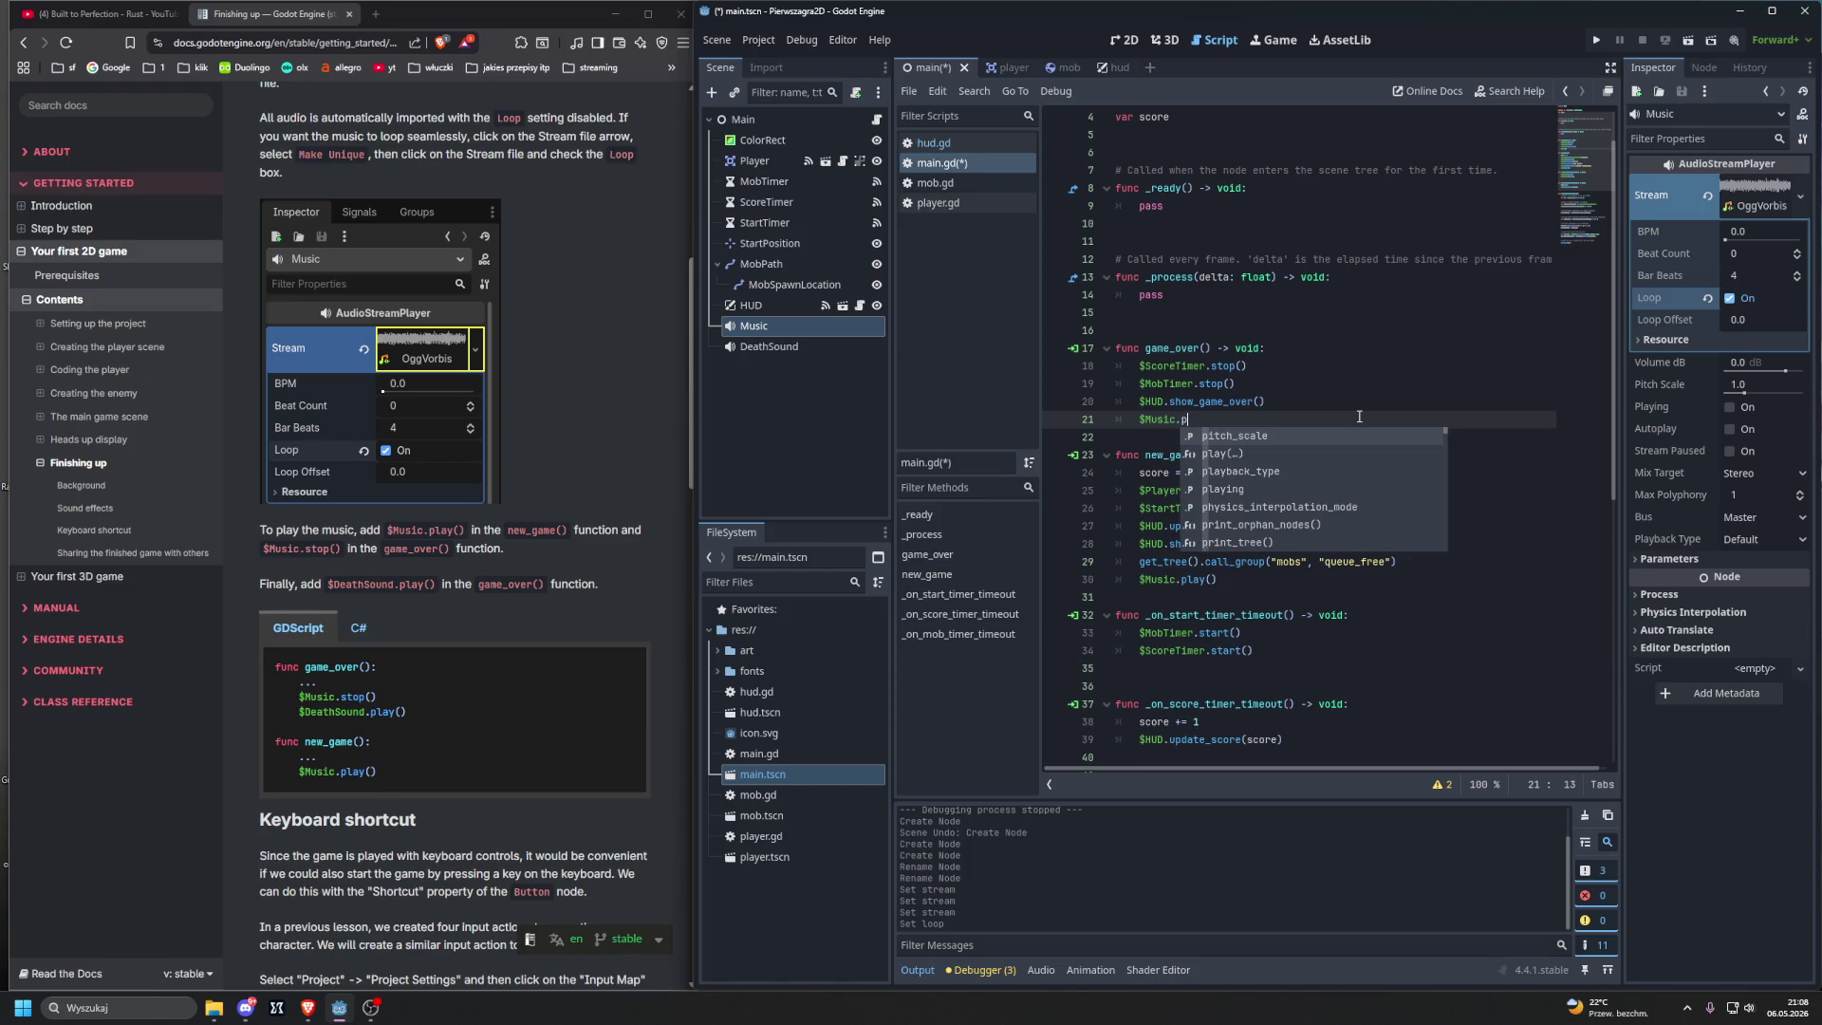
key(BackSpace)
text(st)
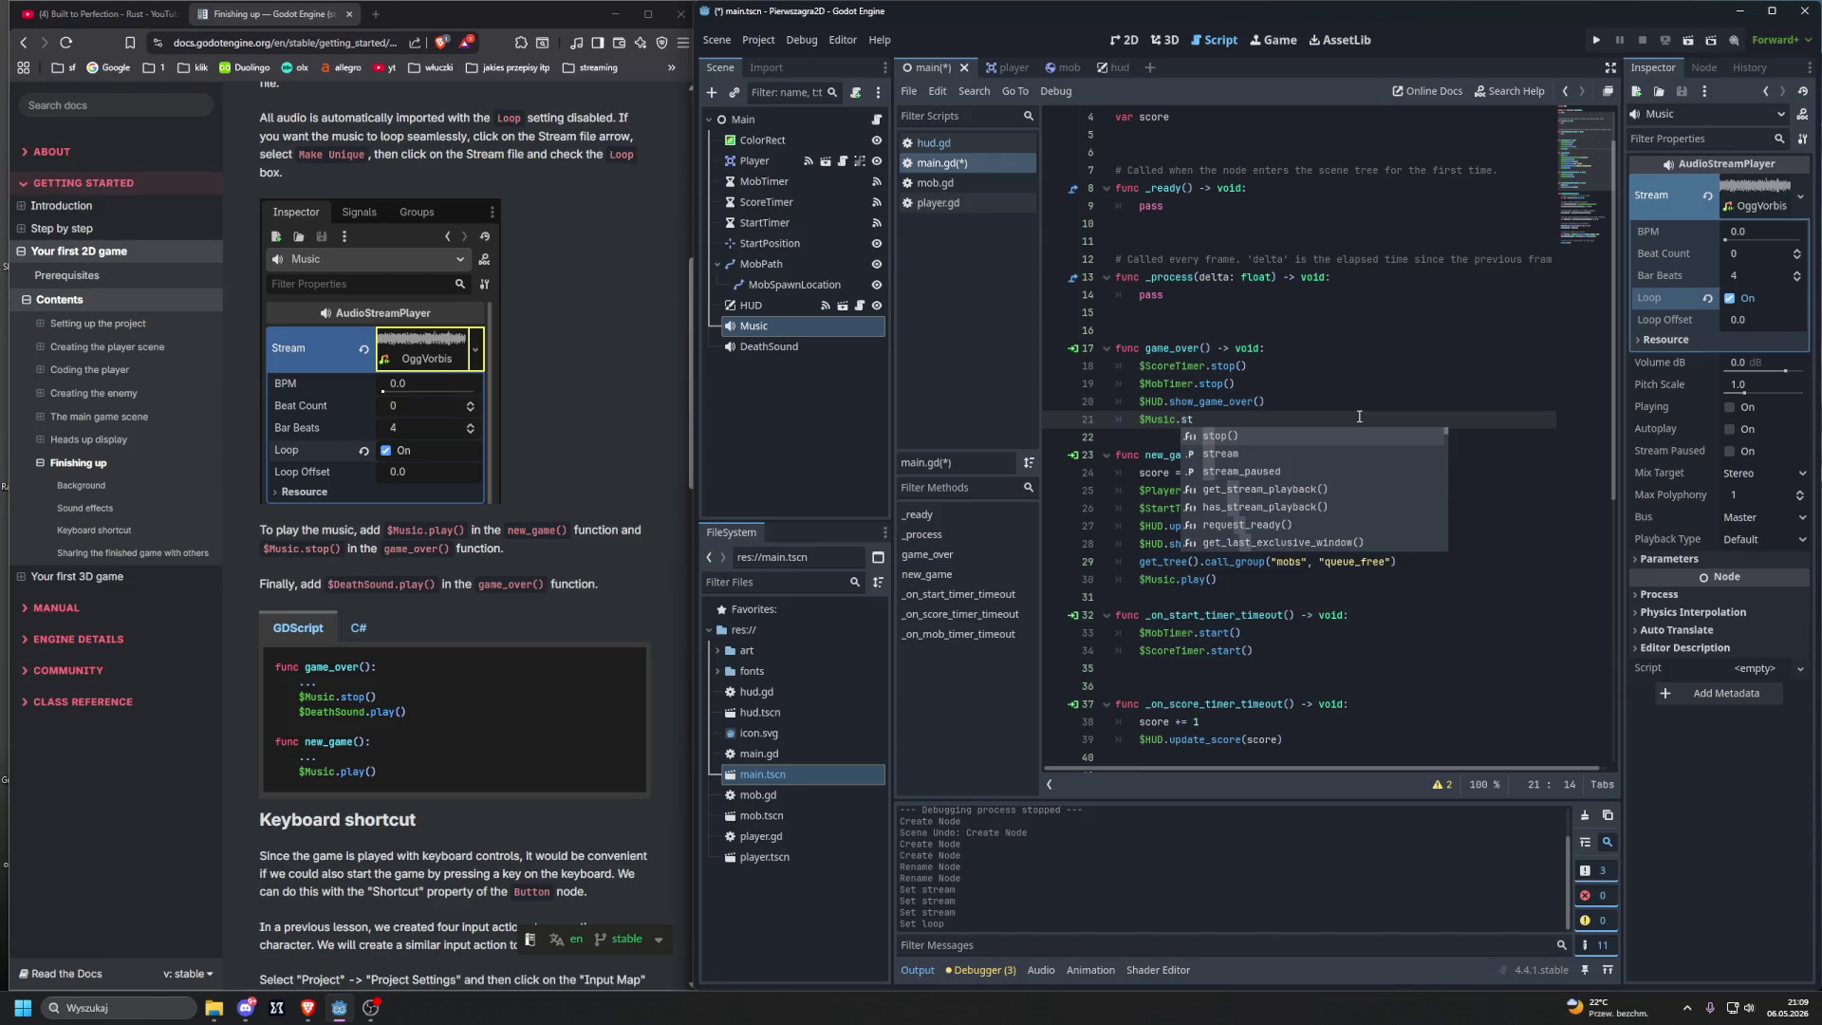
key(Return)
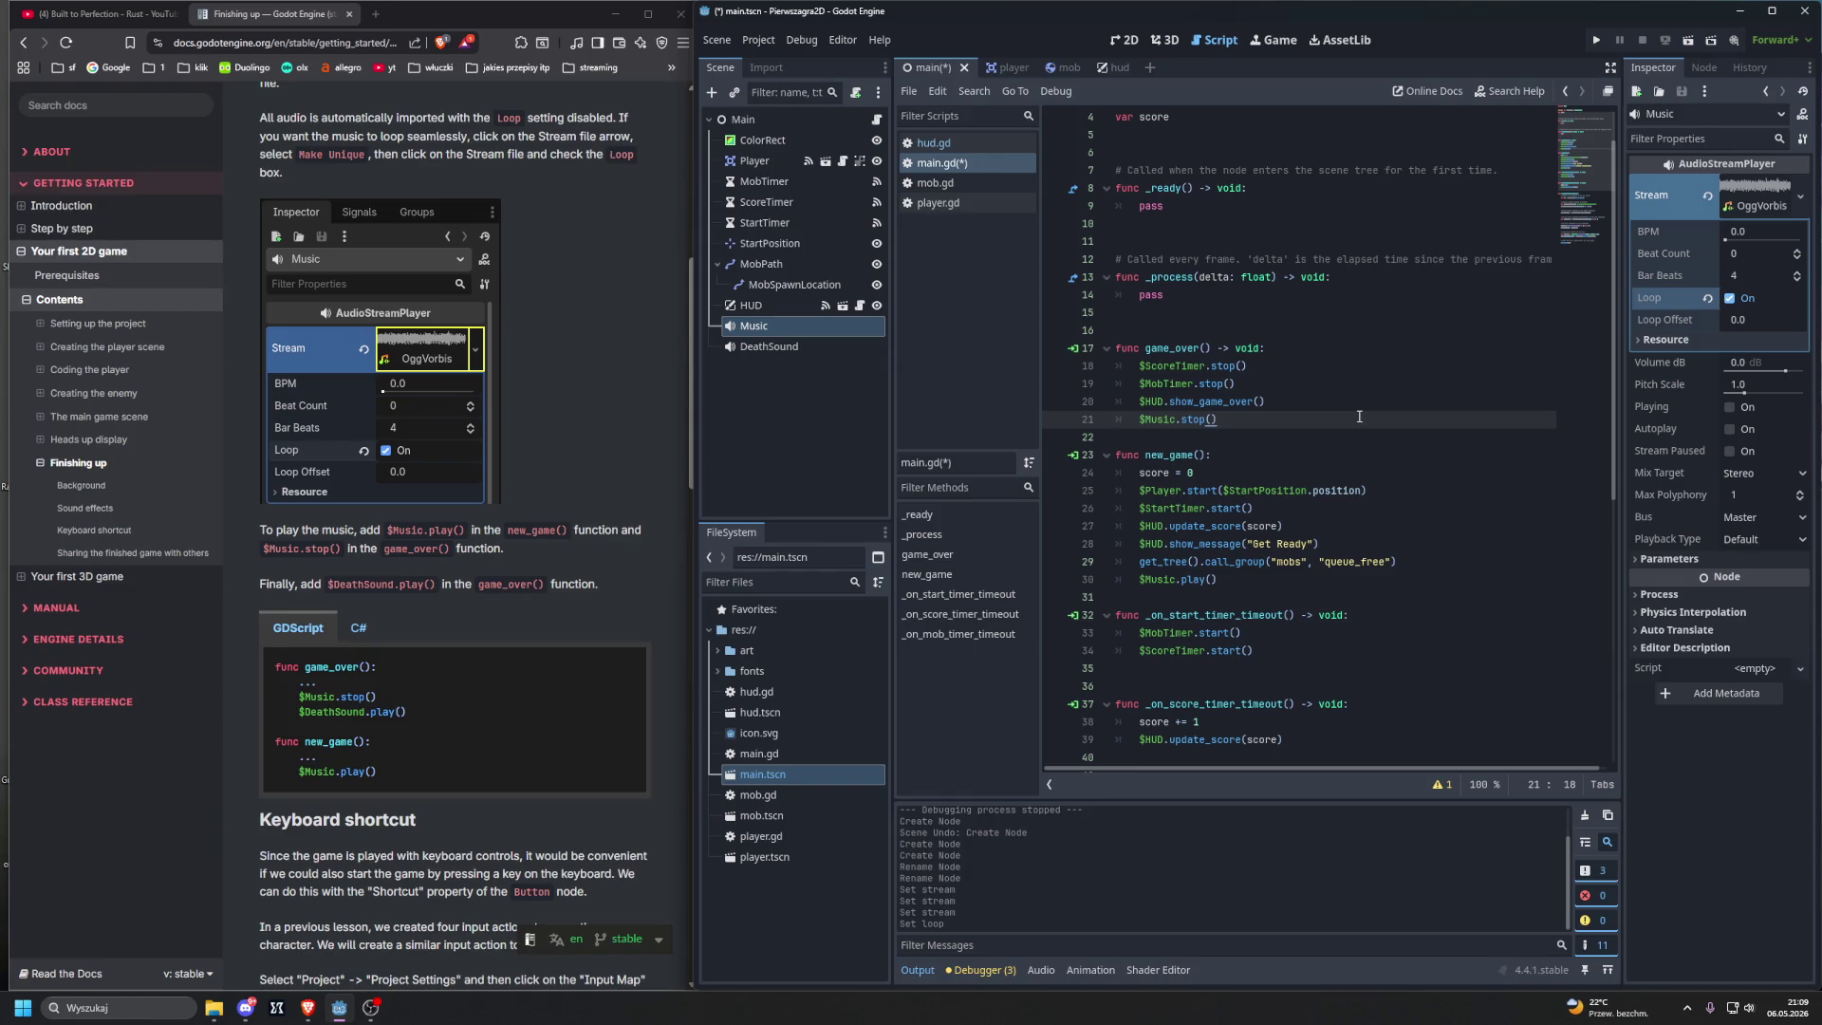
key(Return)
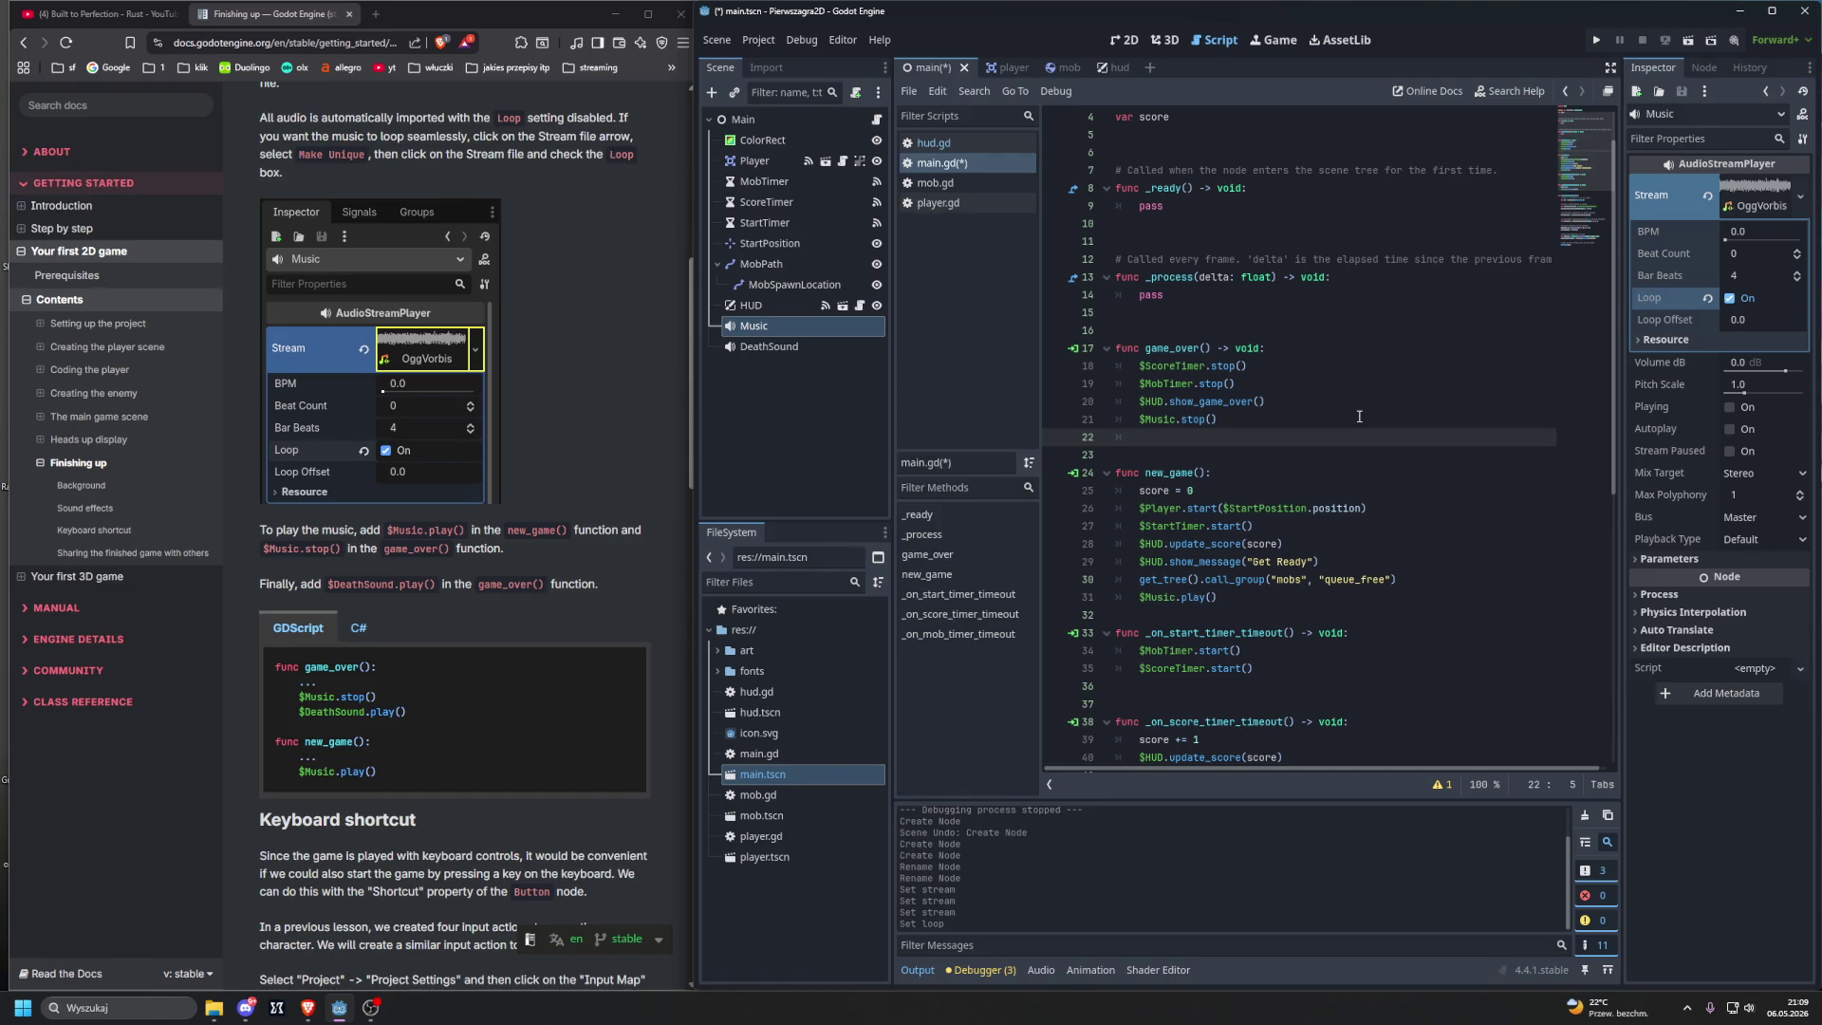
Step: Add $DeathSound.play() on the following line of game_over()
text($)
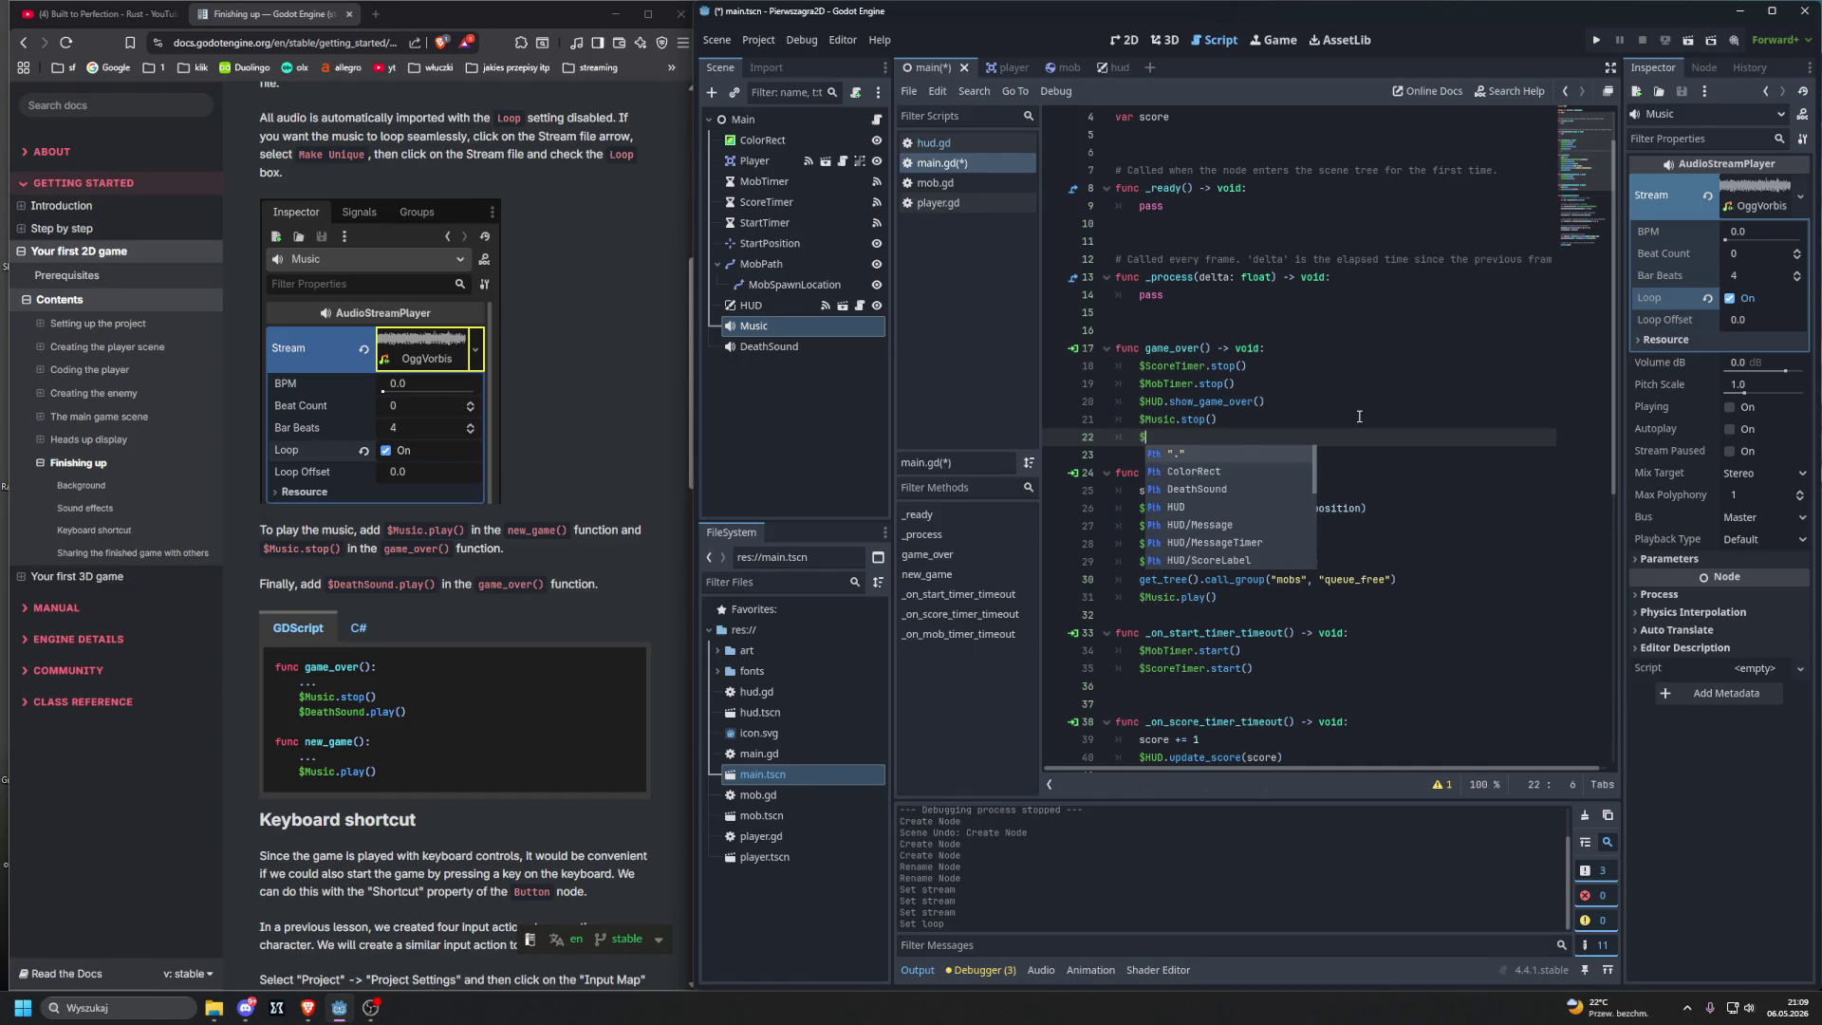
key(Down)
key(Down)
key(Return)
text(.s)
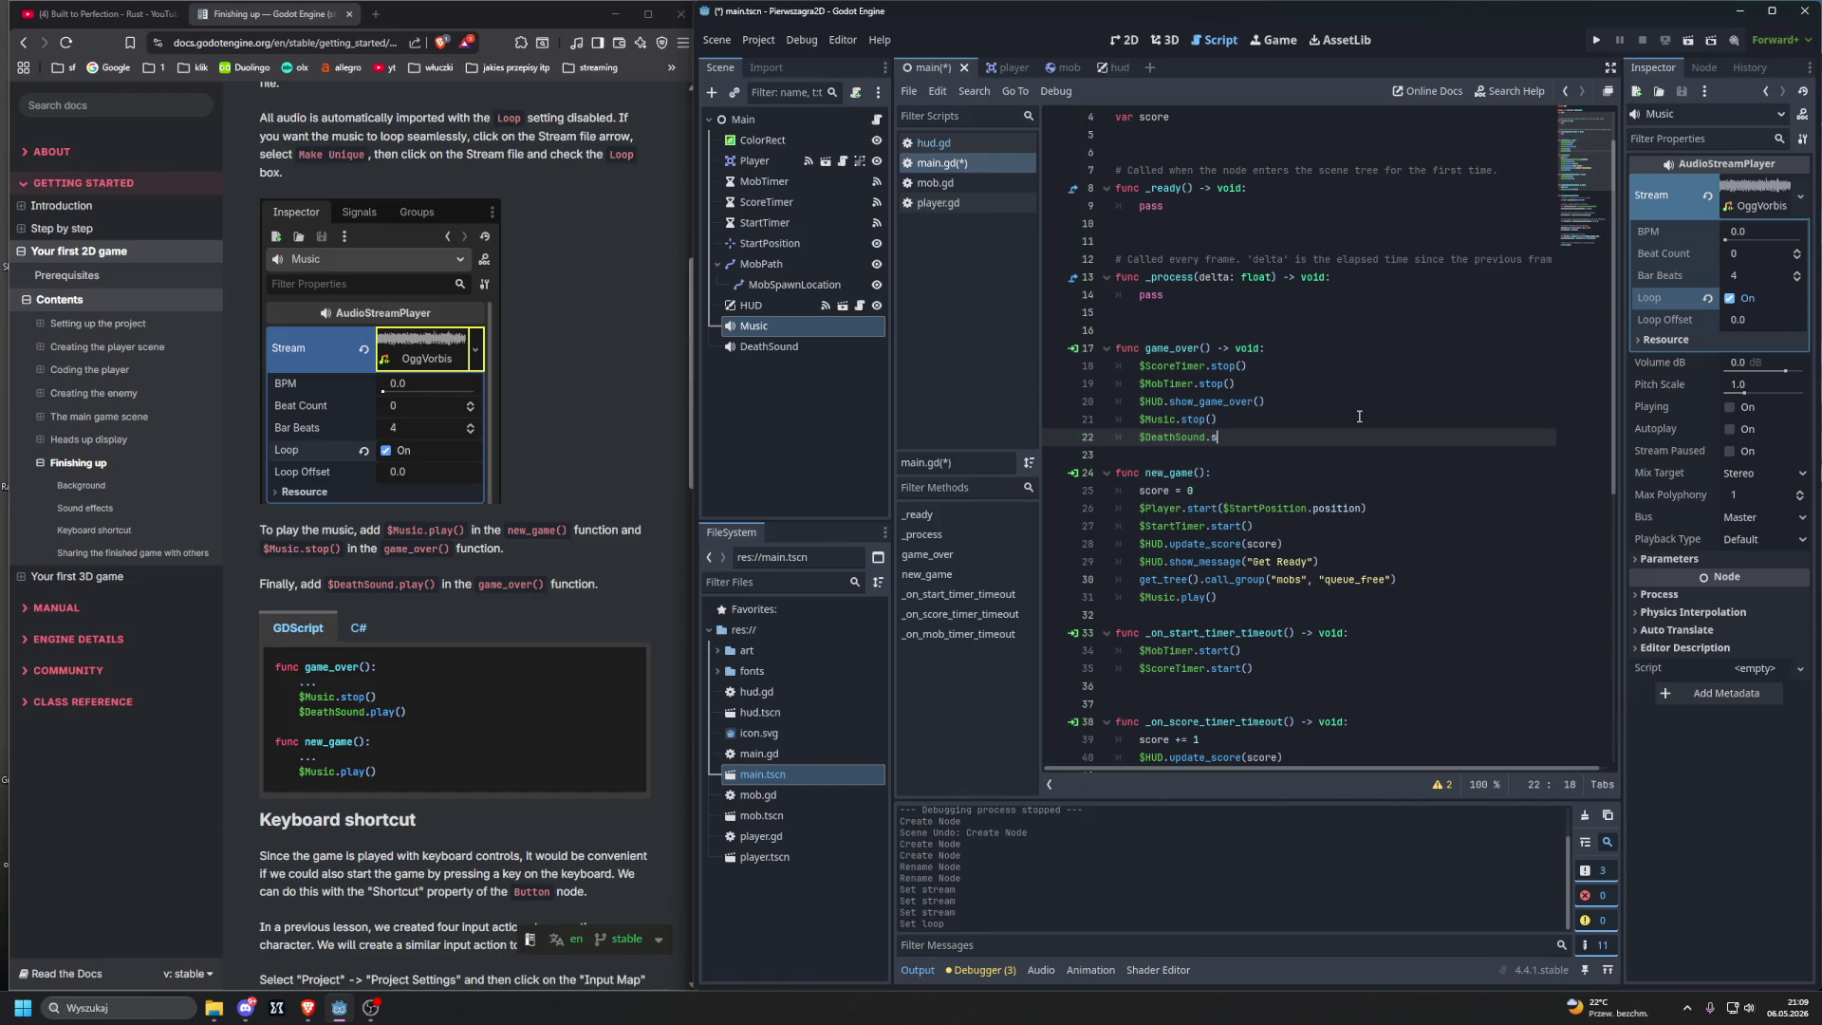
key(Return)
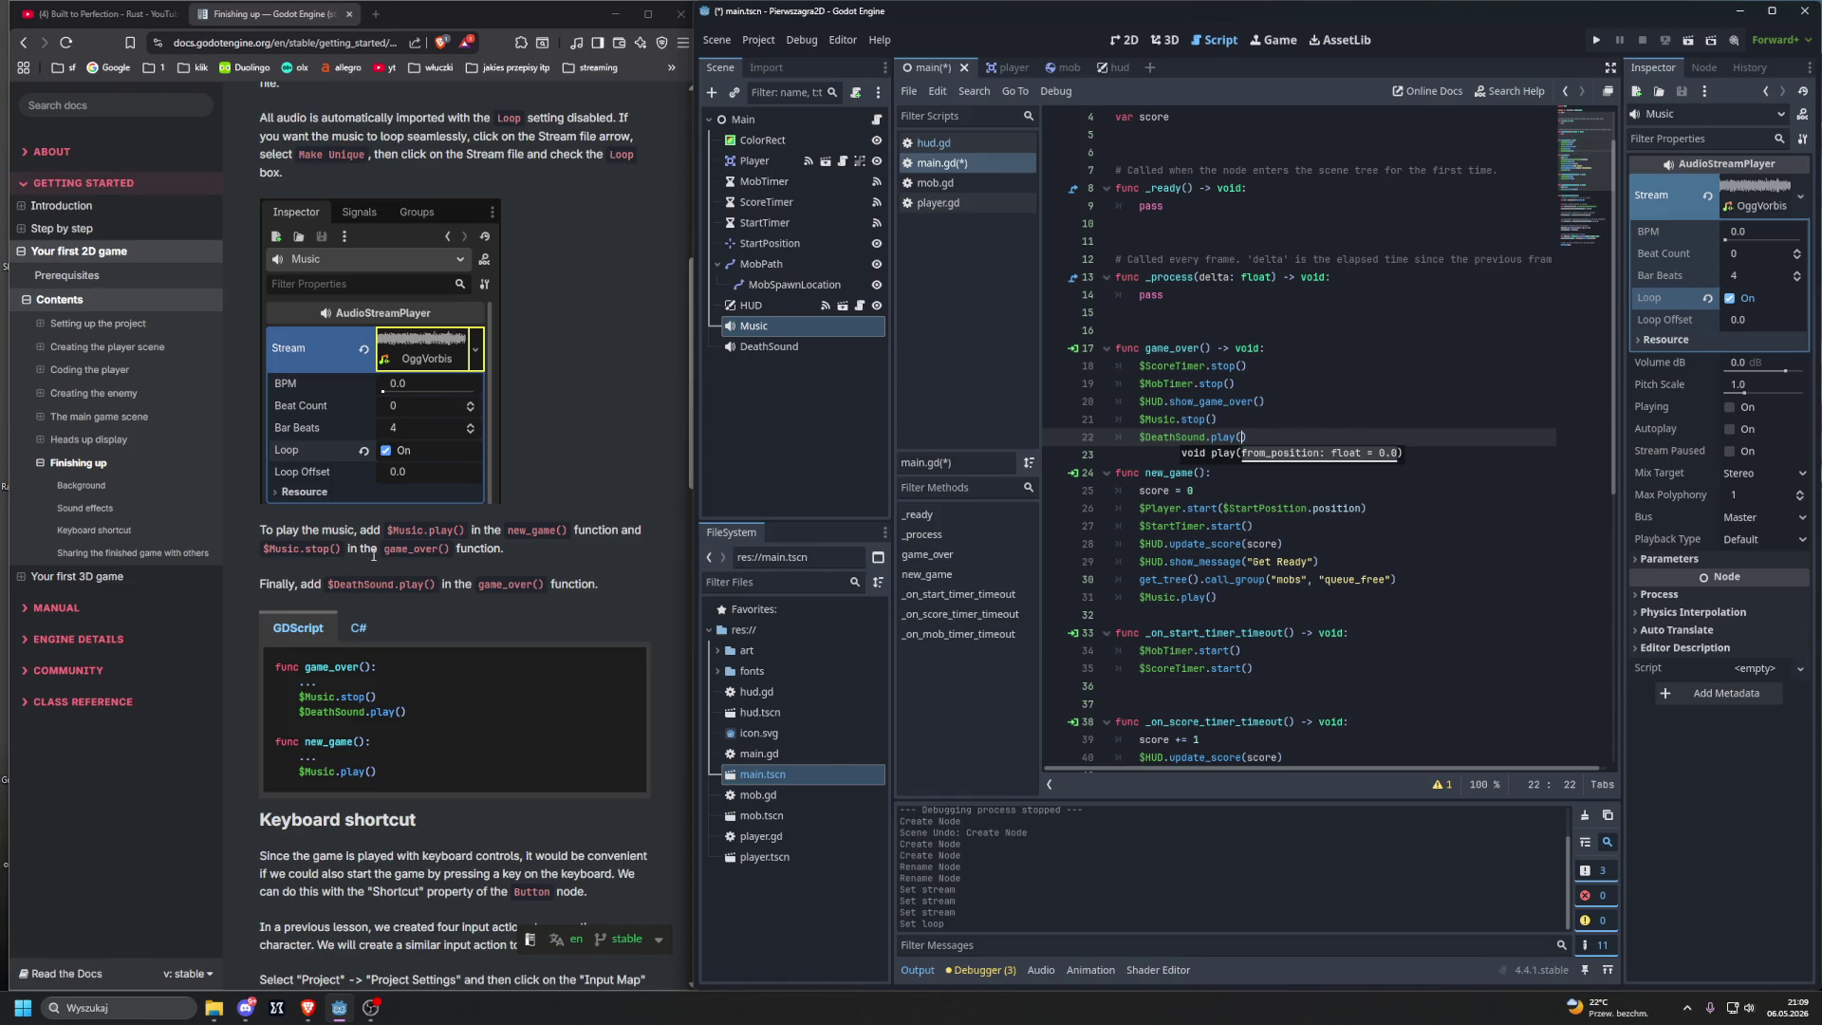
scroll(373, 555, down, 6)
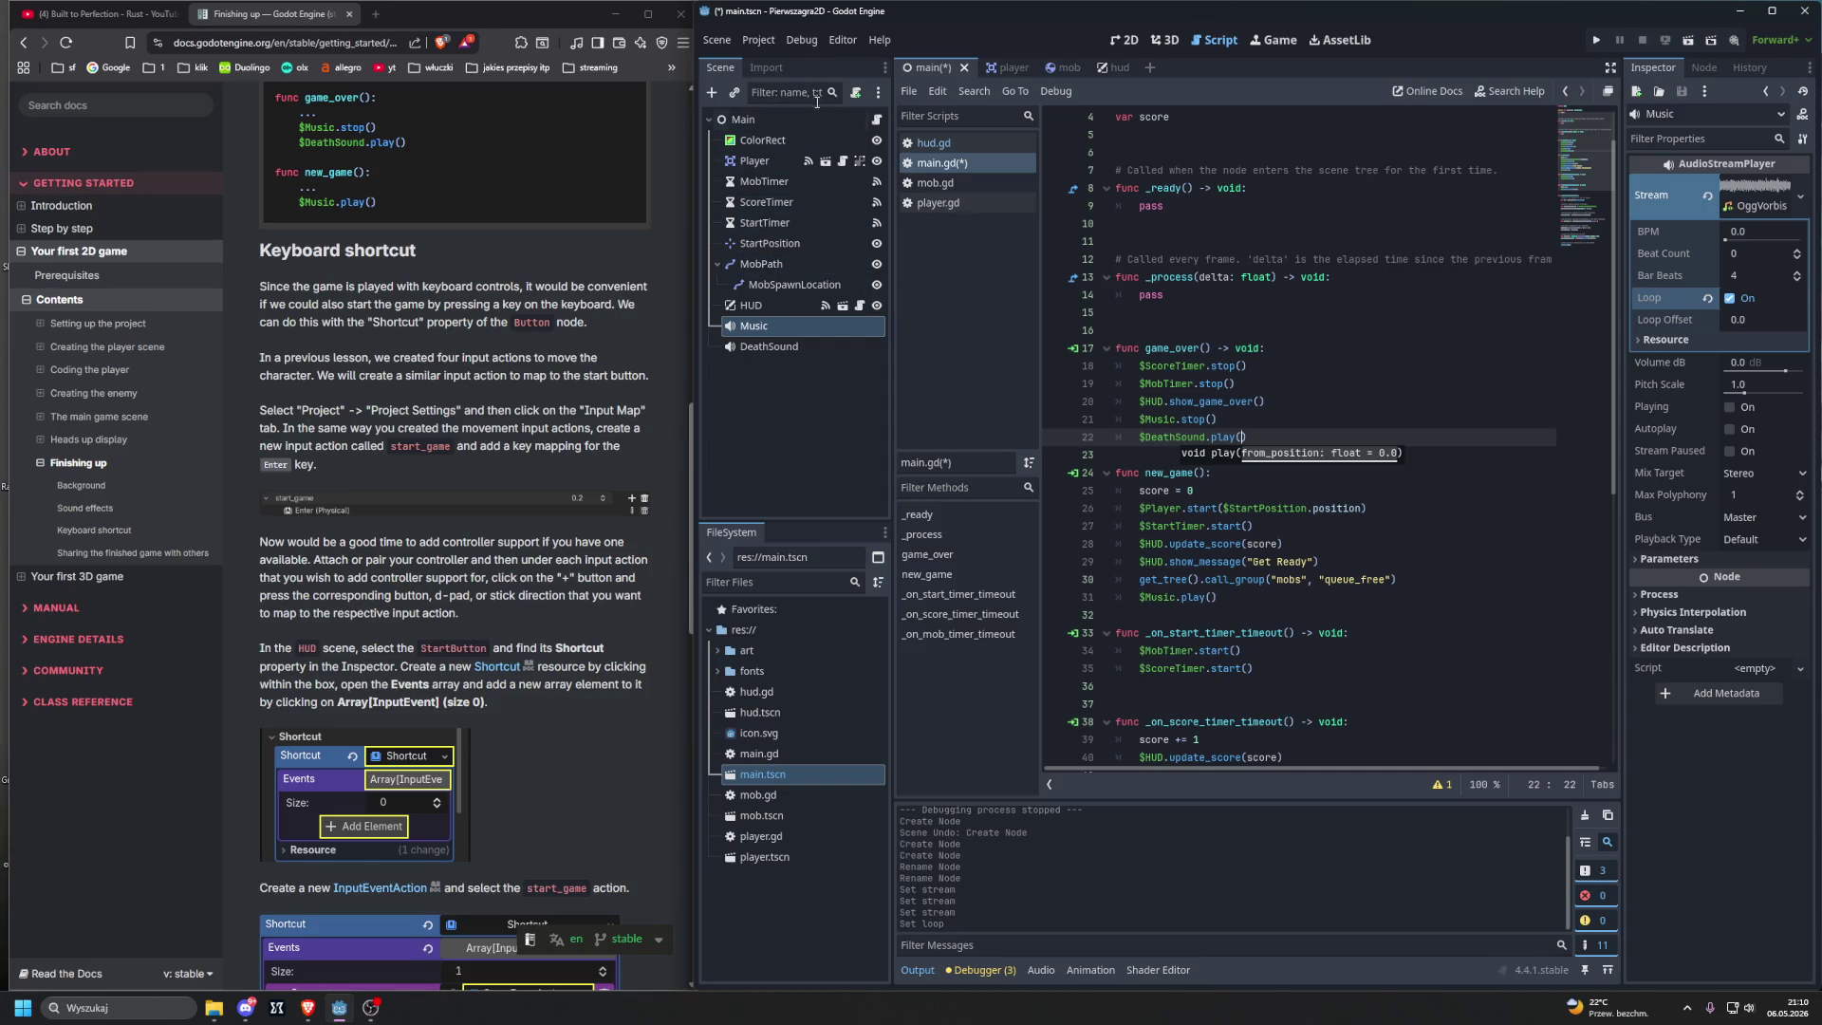
click(713, 43)
Step: Create a start_game action in the Input Map bound to the Enter (Physical) key
click(787, 62)
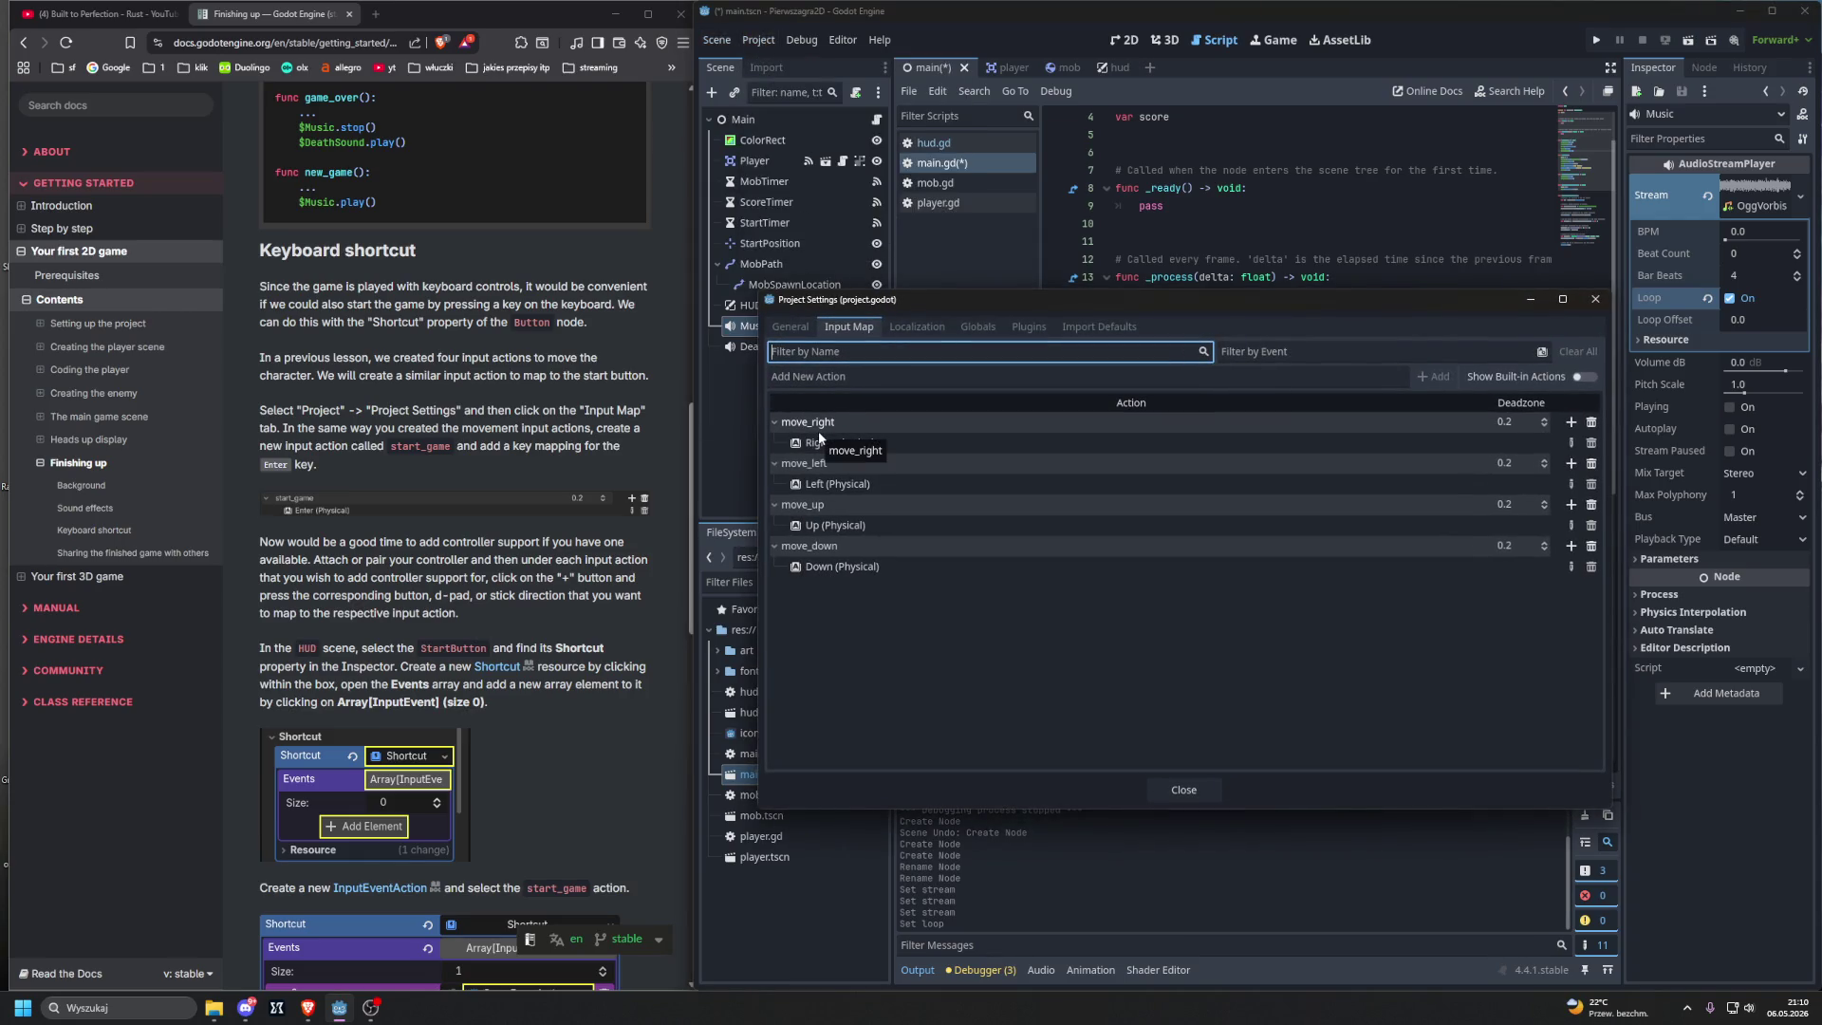
key(shift+Tab)
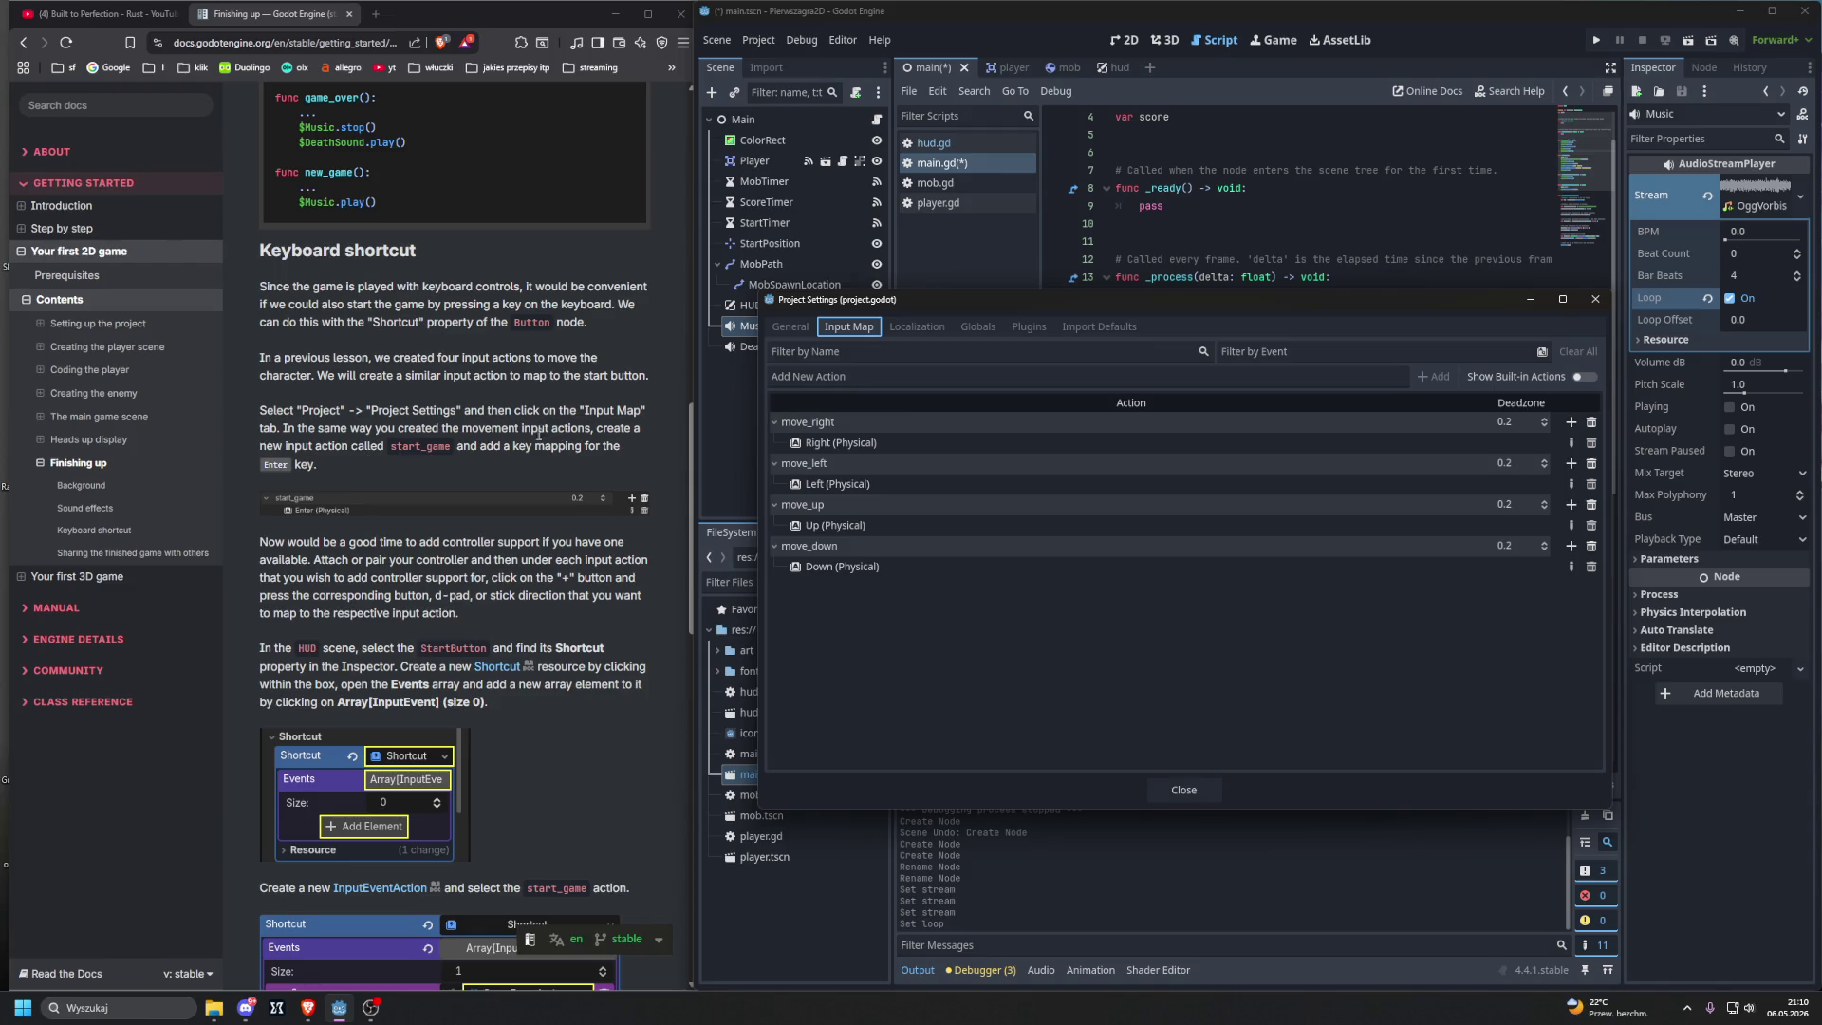
click(1271, 376)
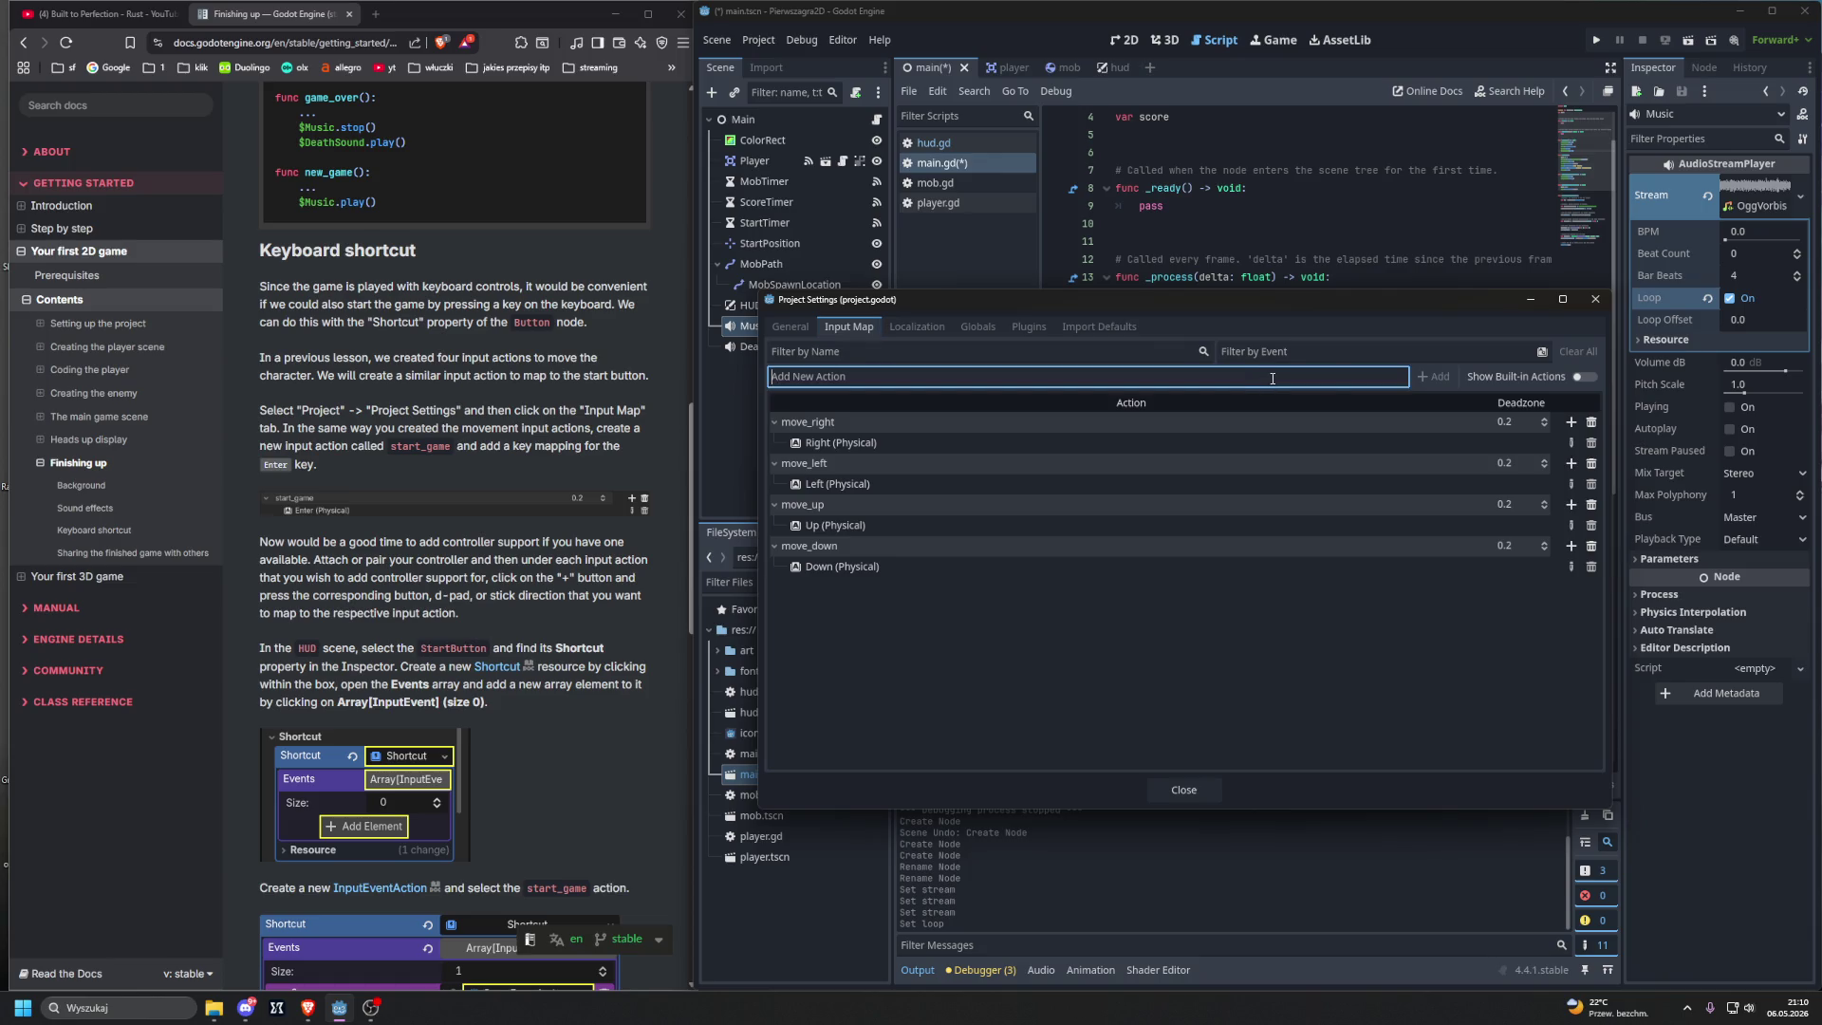
text(start_)
text(game)
click(1433, 376)
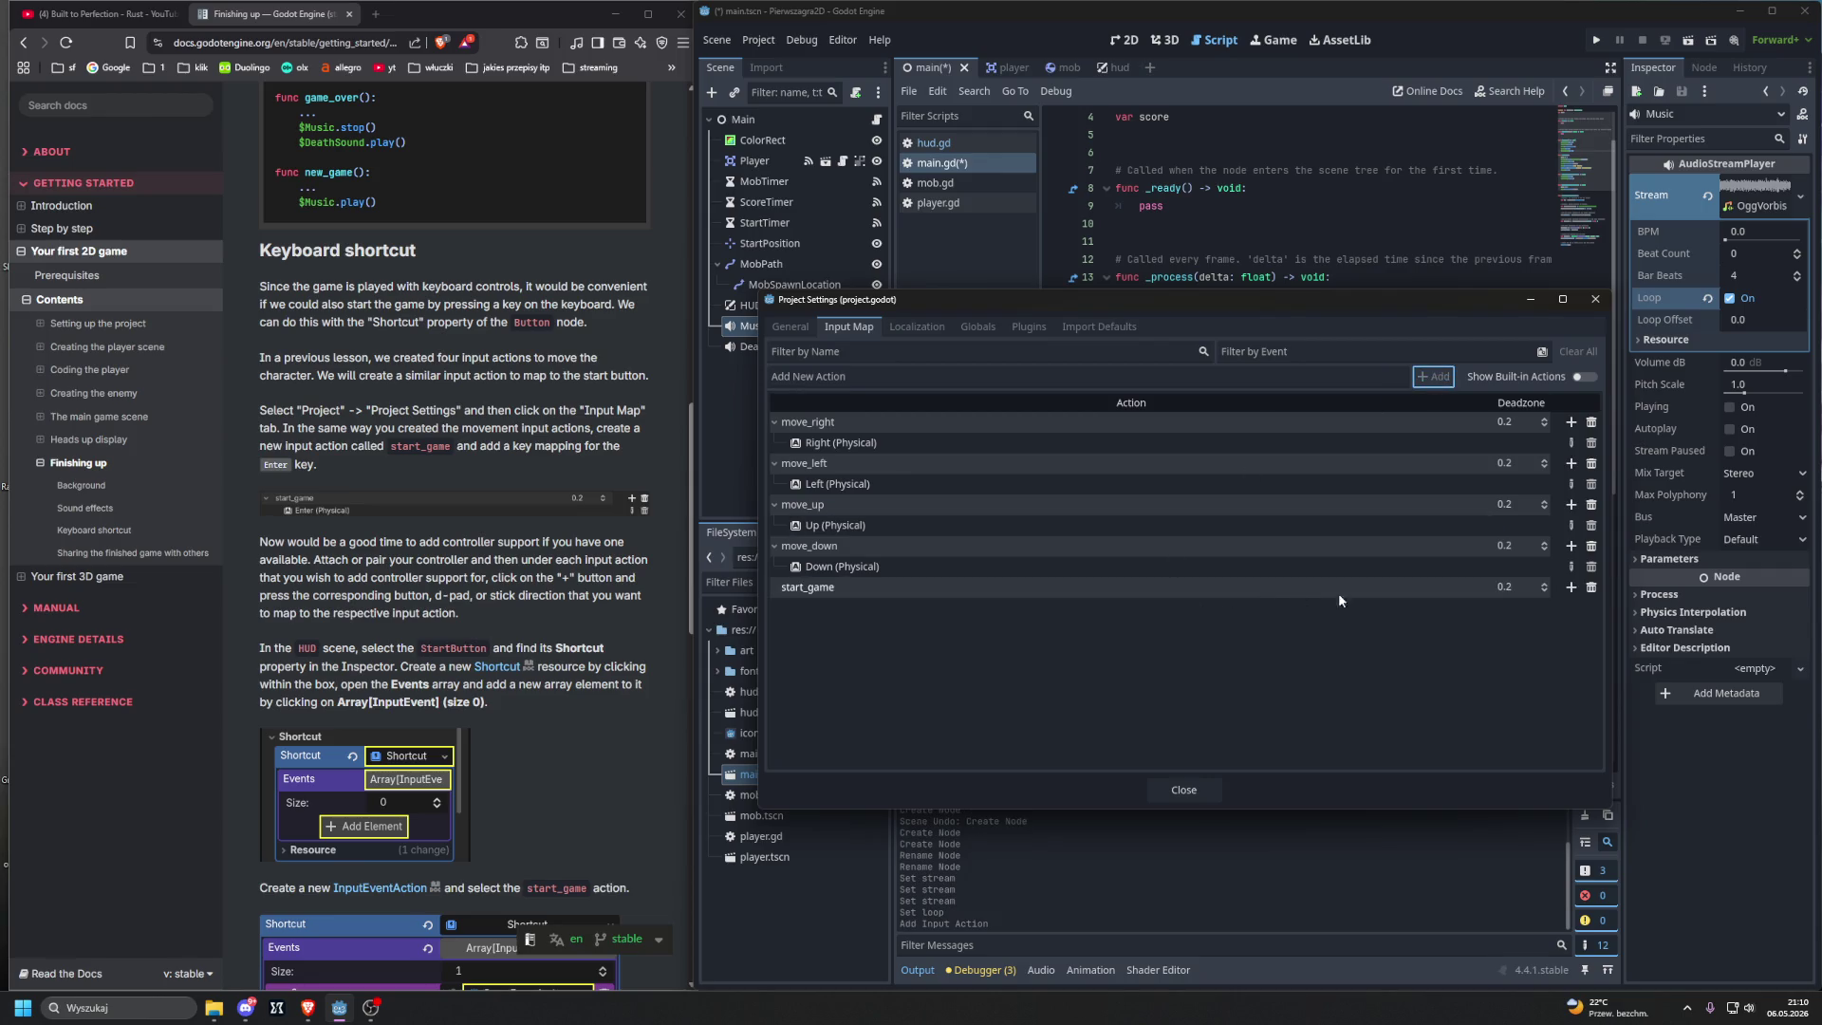
click(1571, 587)
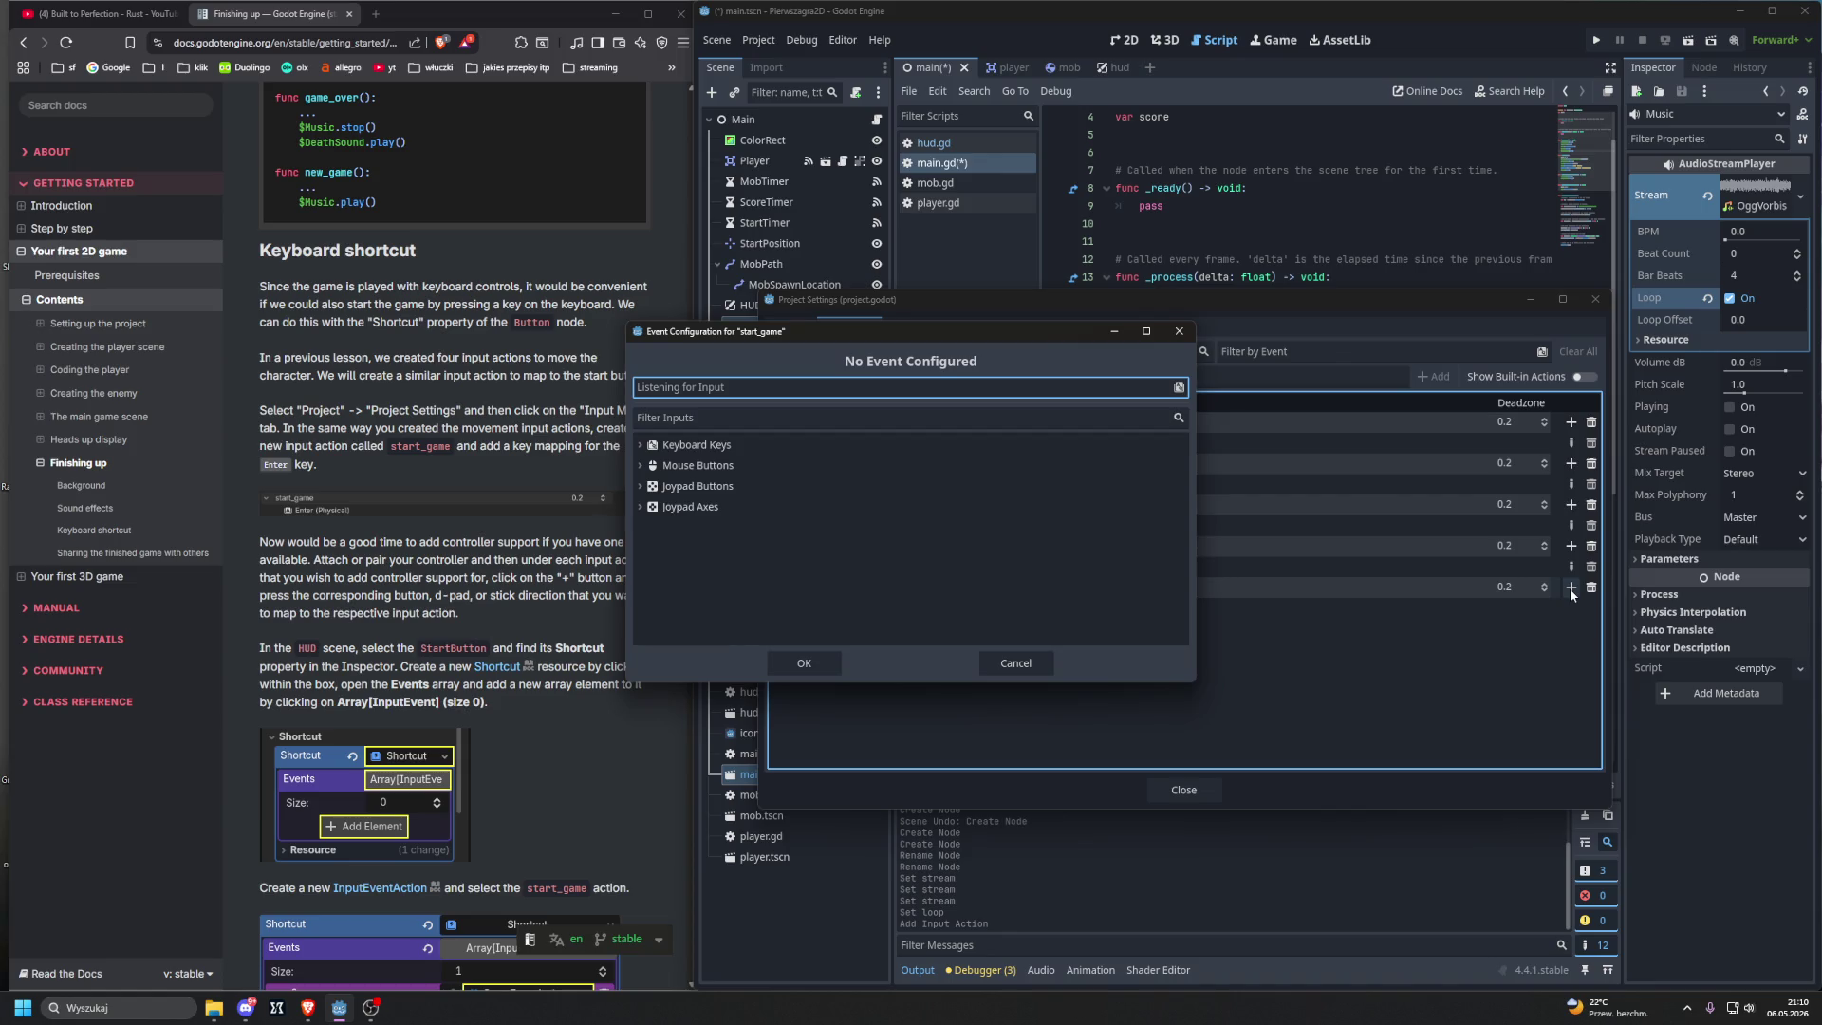
key(Return)
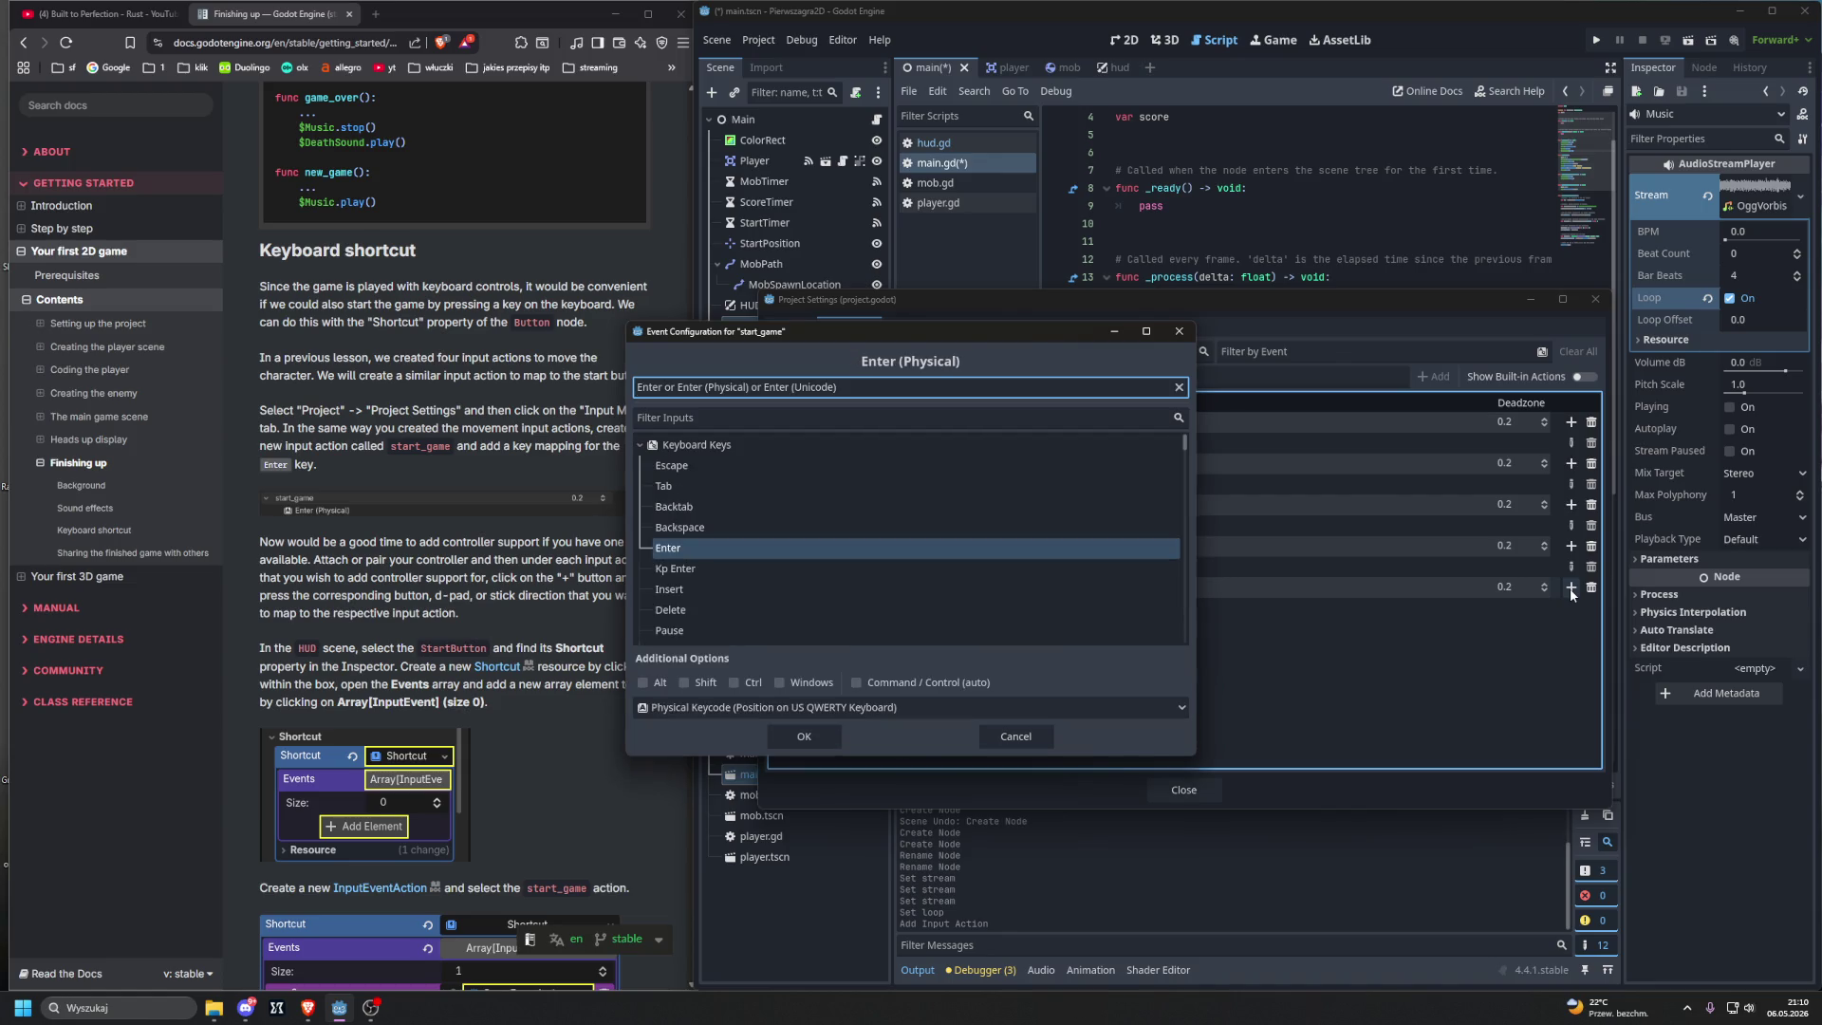
drag(863, 336, 959, 338)
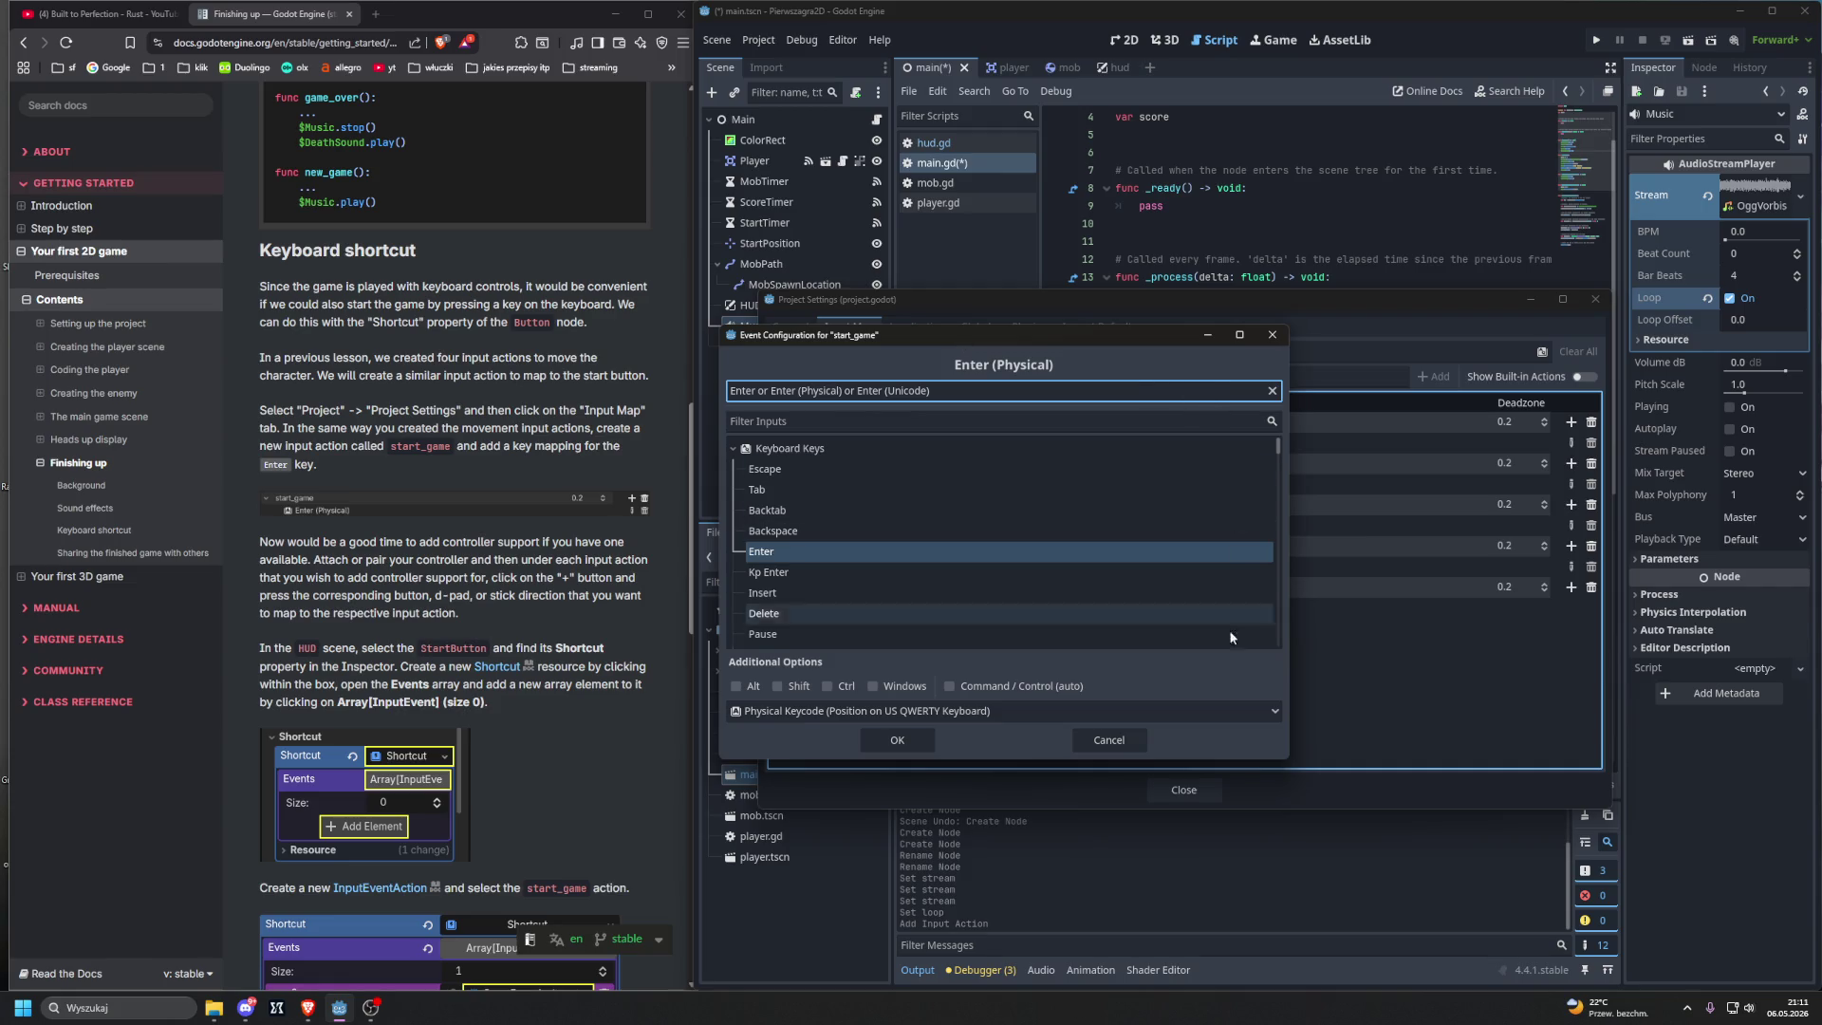
click(898, 741)
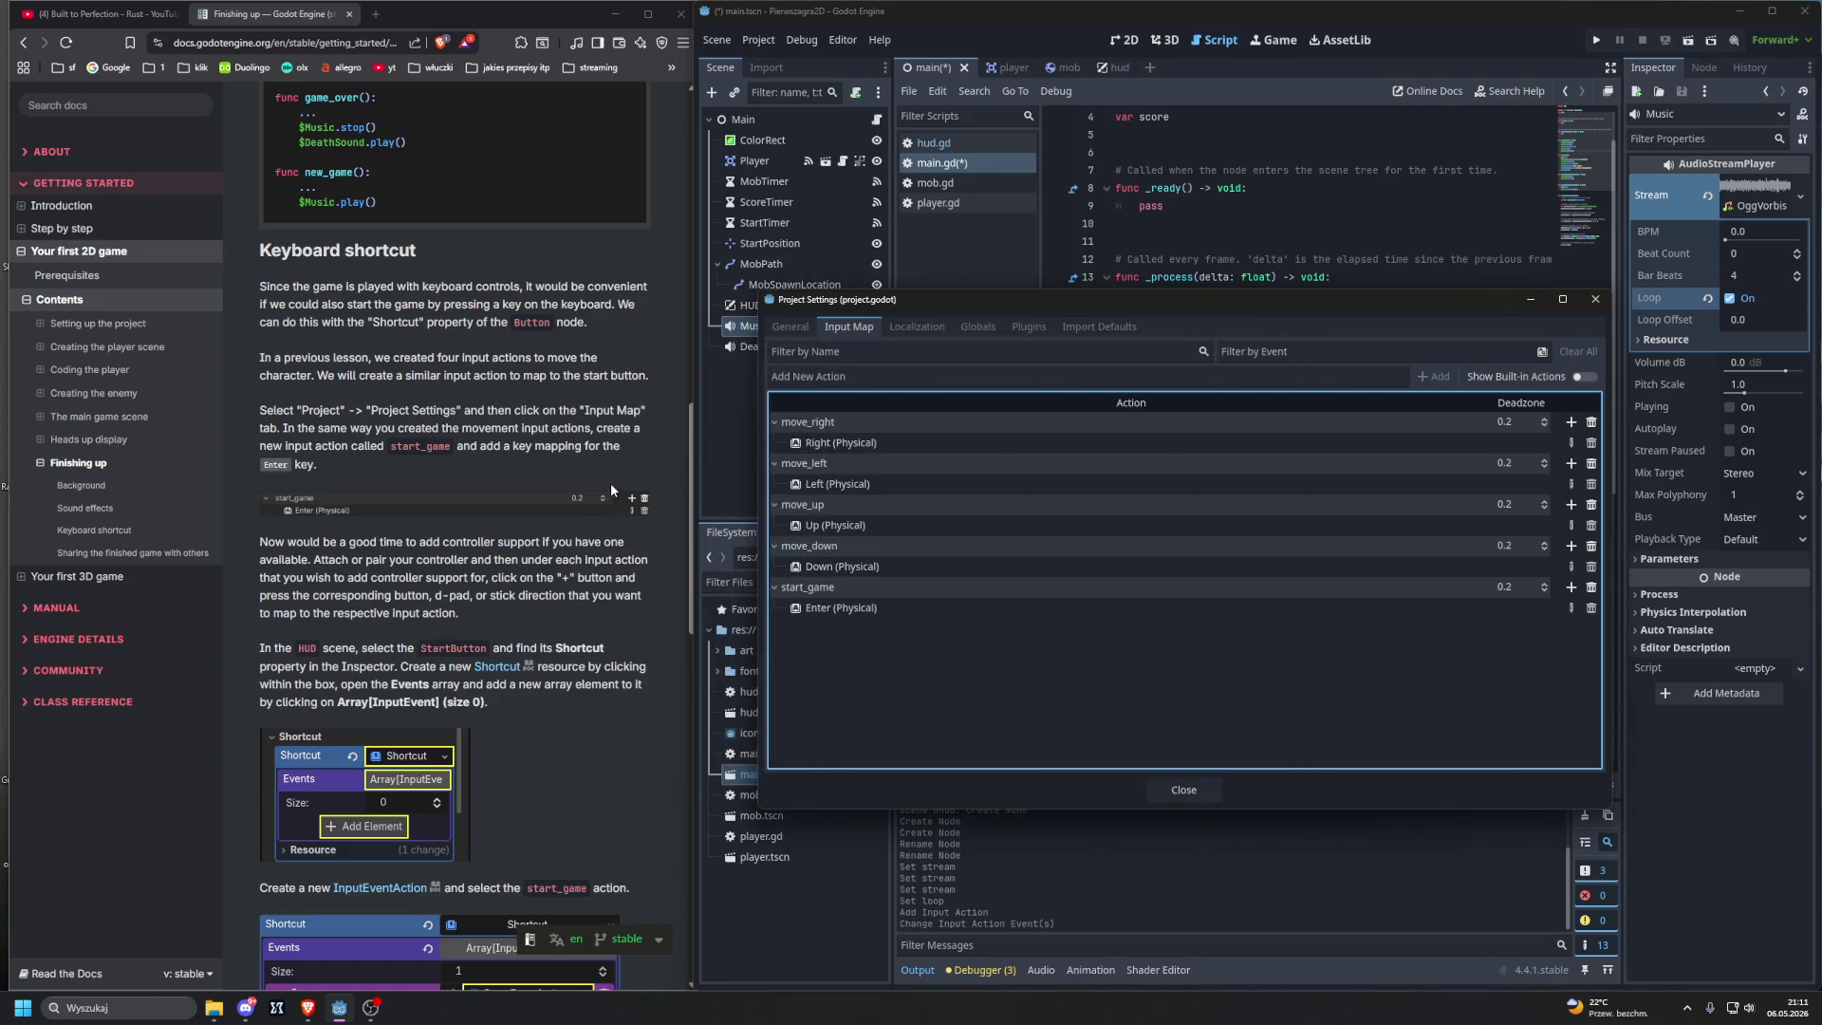
Step: Look over the Input Map actions, close Project Settings, and run the project
scroll(611, 482, down, 2)
scroll(611, 478, down, 4)
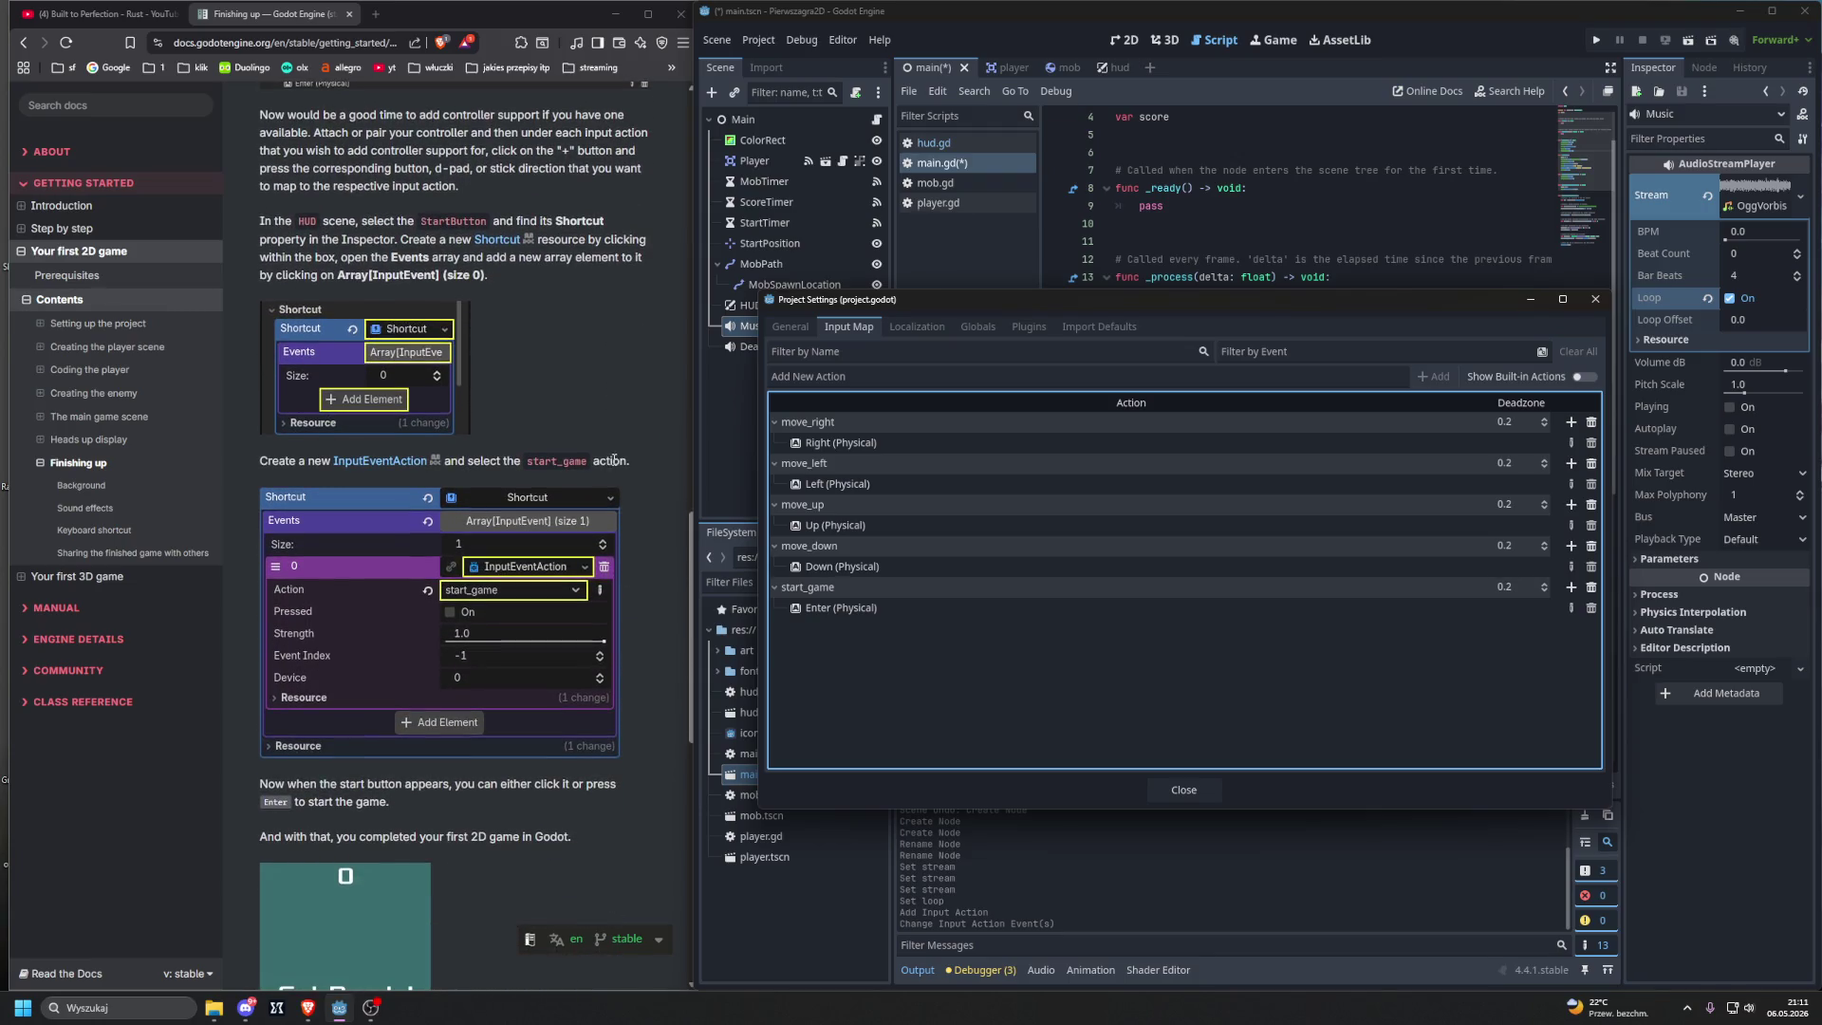
scroll(619, 458, down, 7)
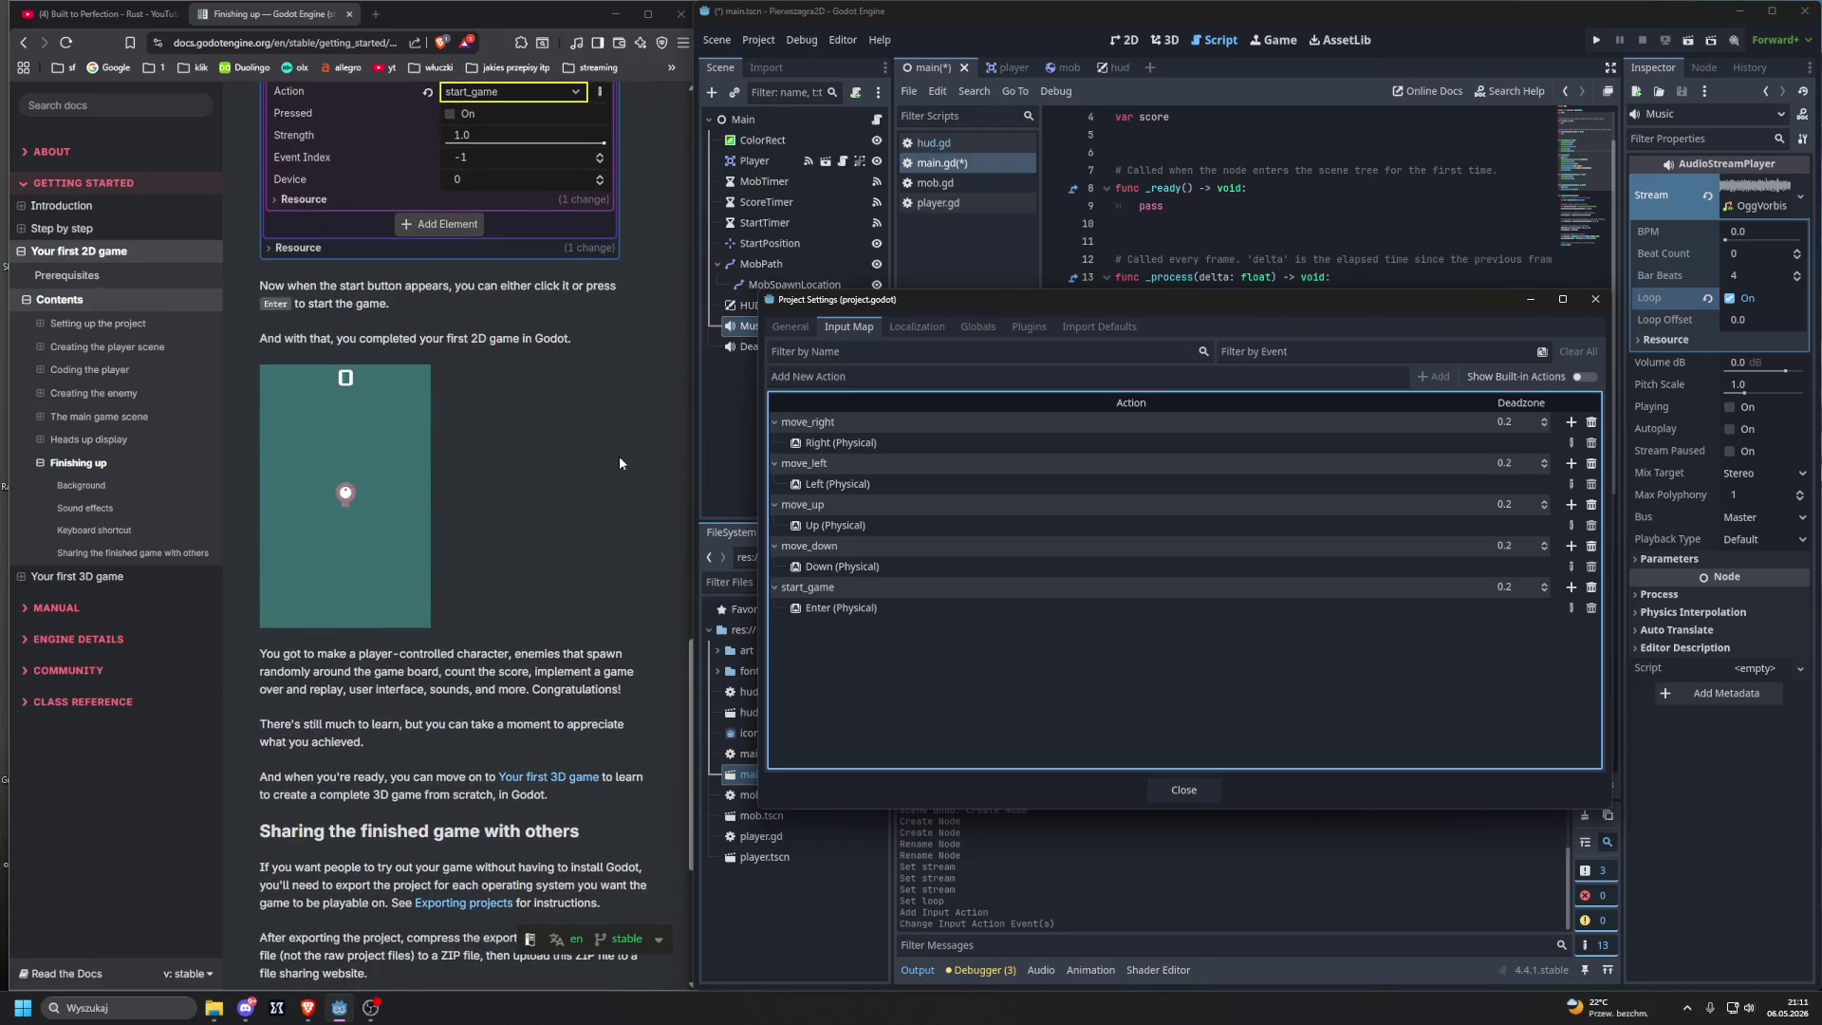
scroll(619, 456, up, 5)
scroll(619, 455, up, 2)
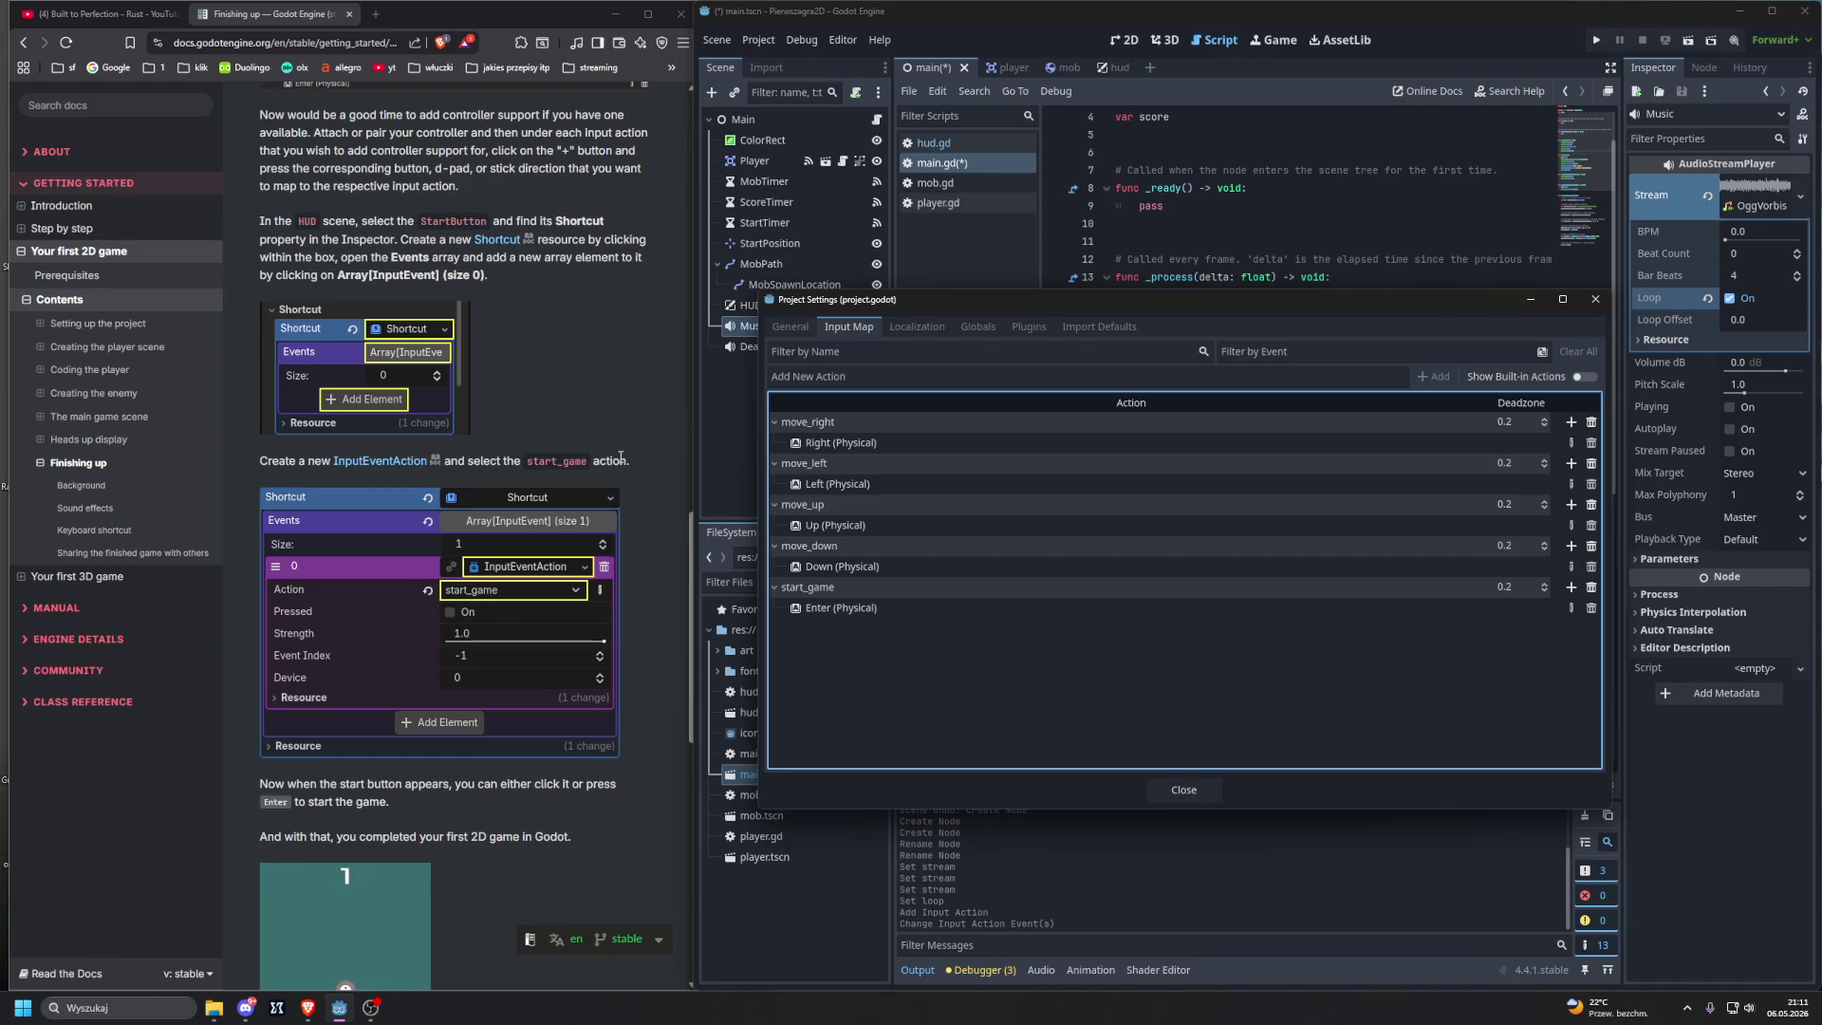
click(1181, 788)
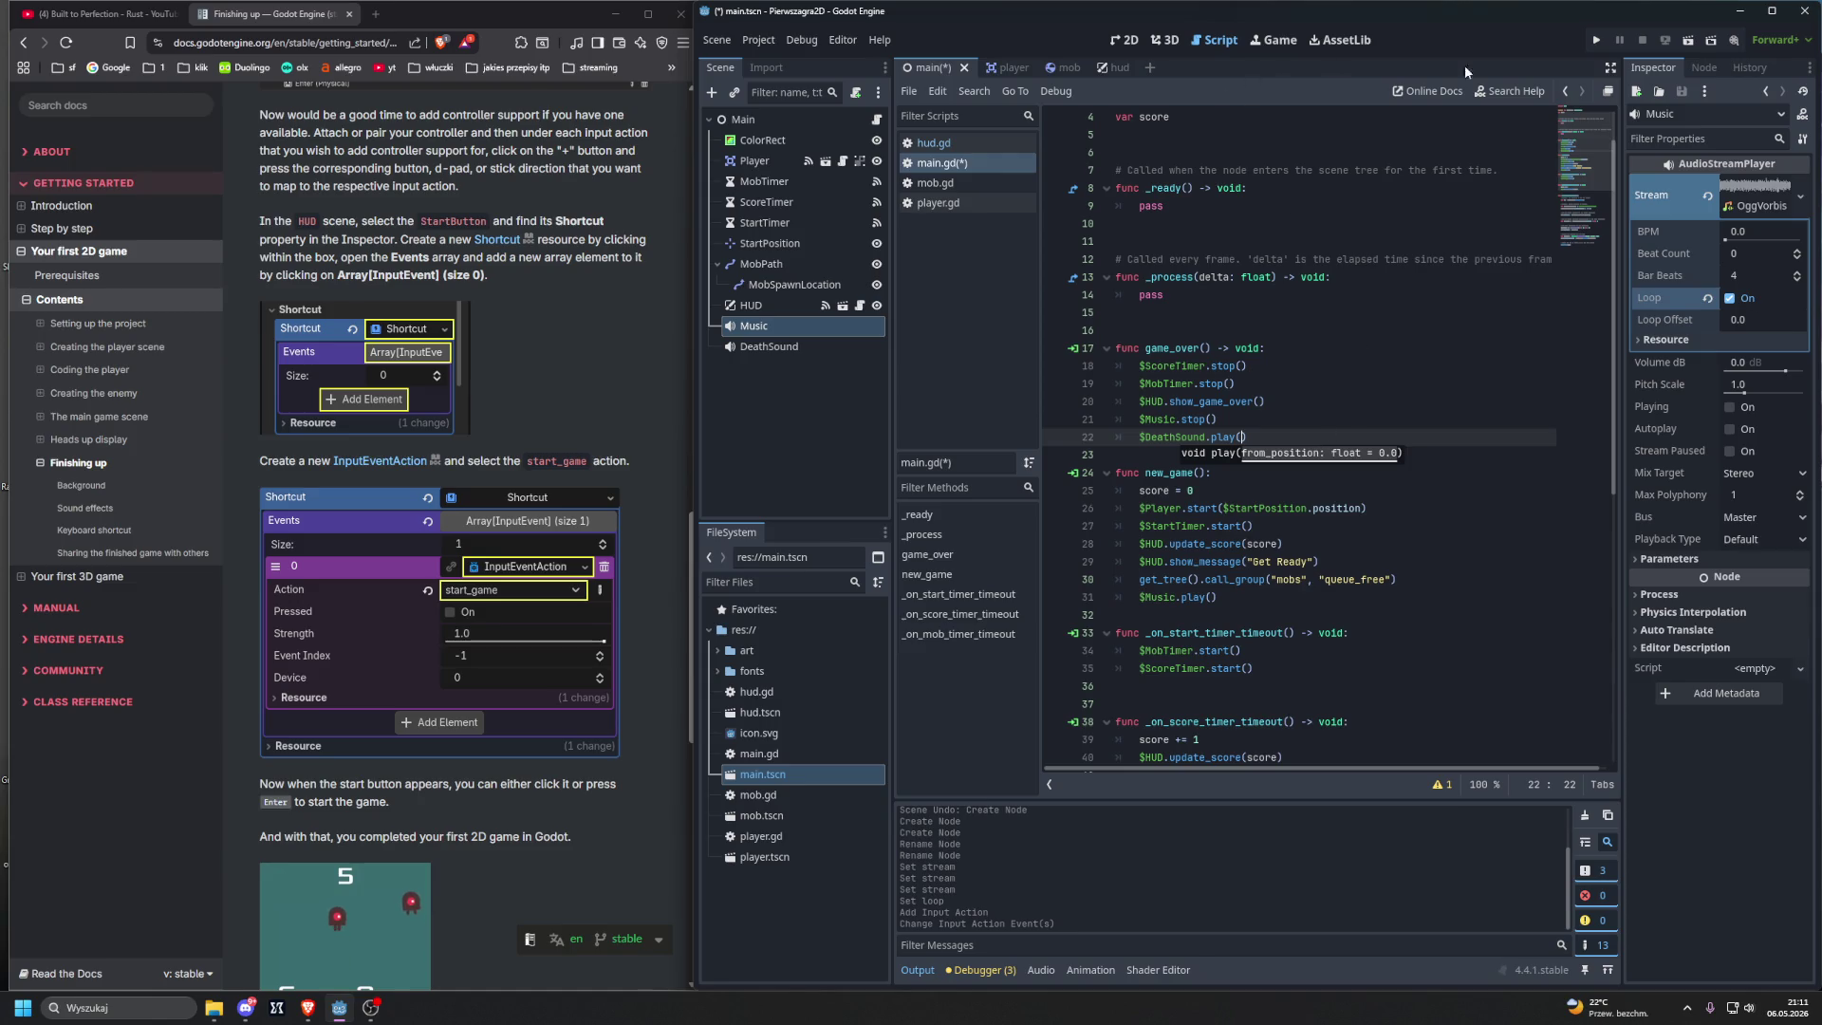
click(1597, 41)
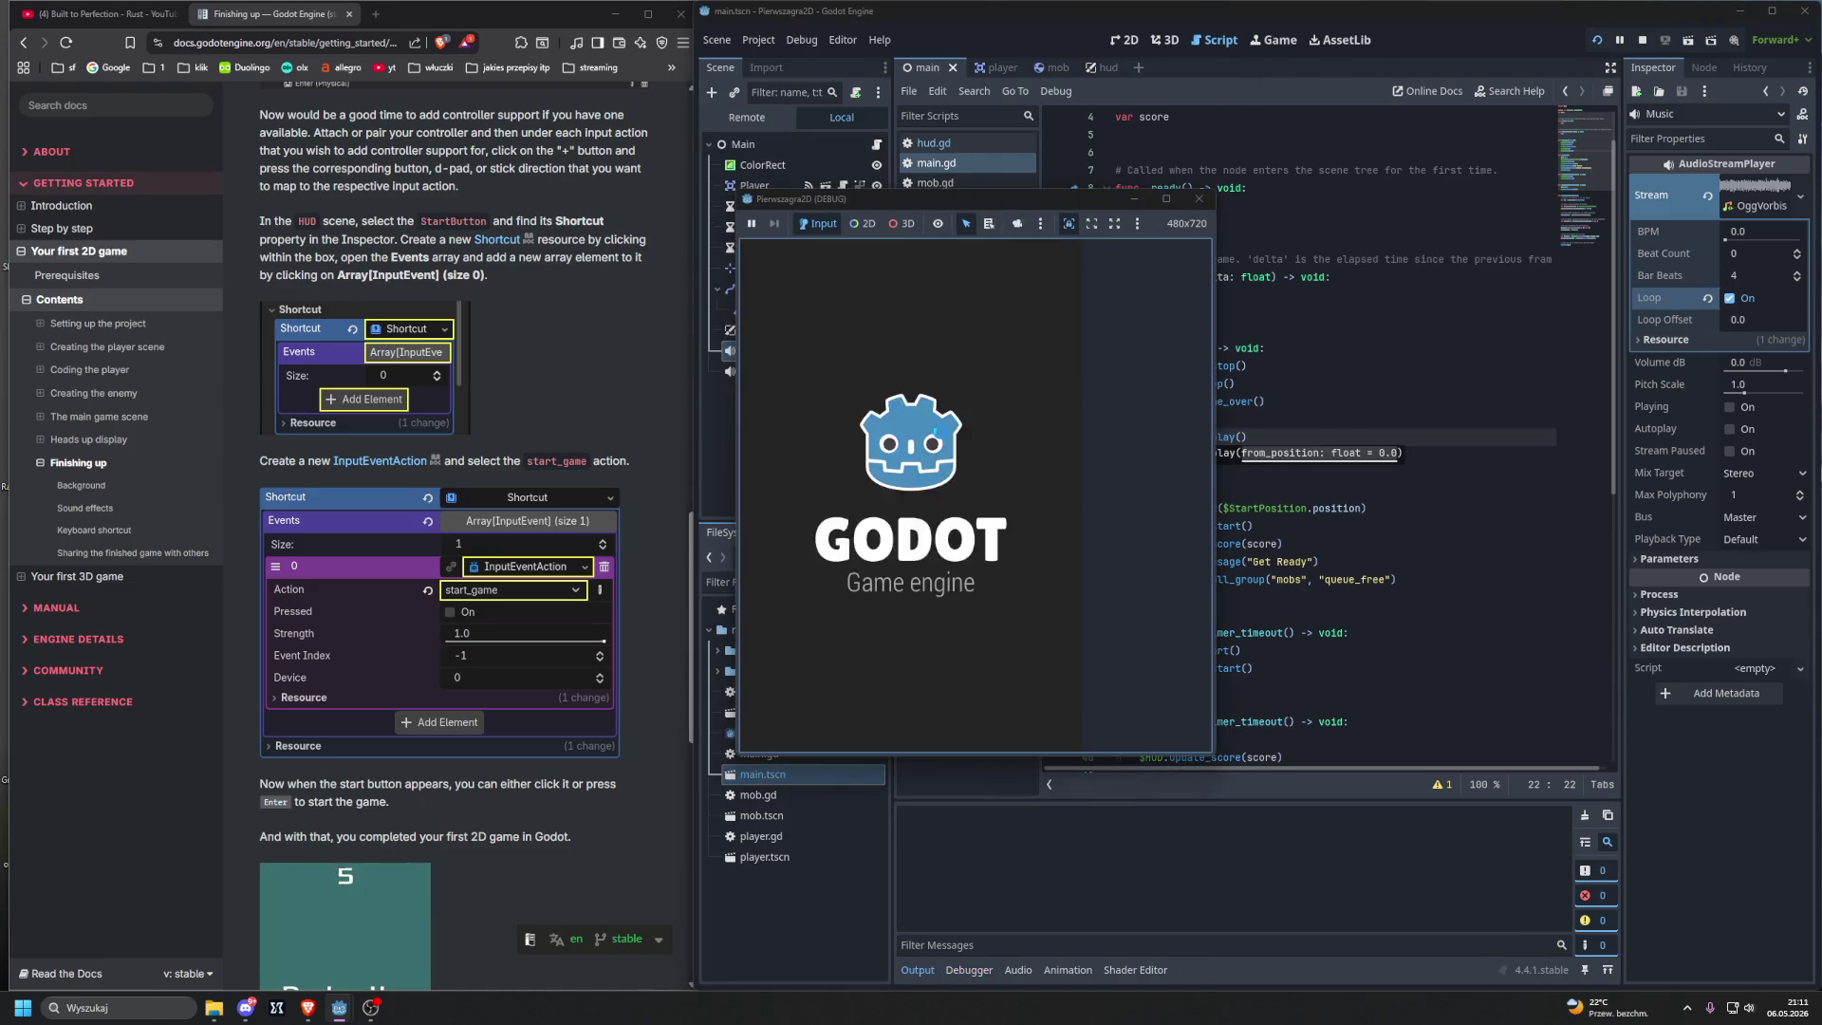
Step: Start a round, dodge mobs with the arrow keys until game over at score 9, then stop
click(945, 674)
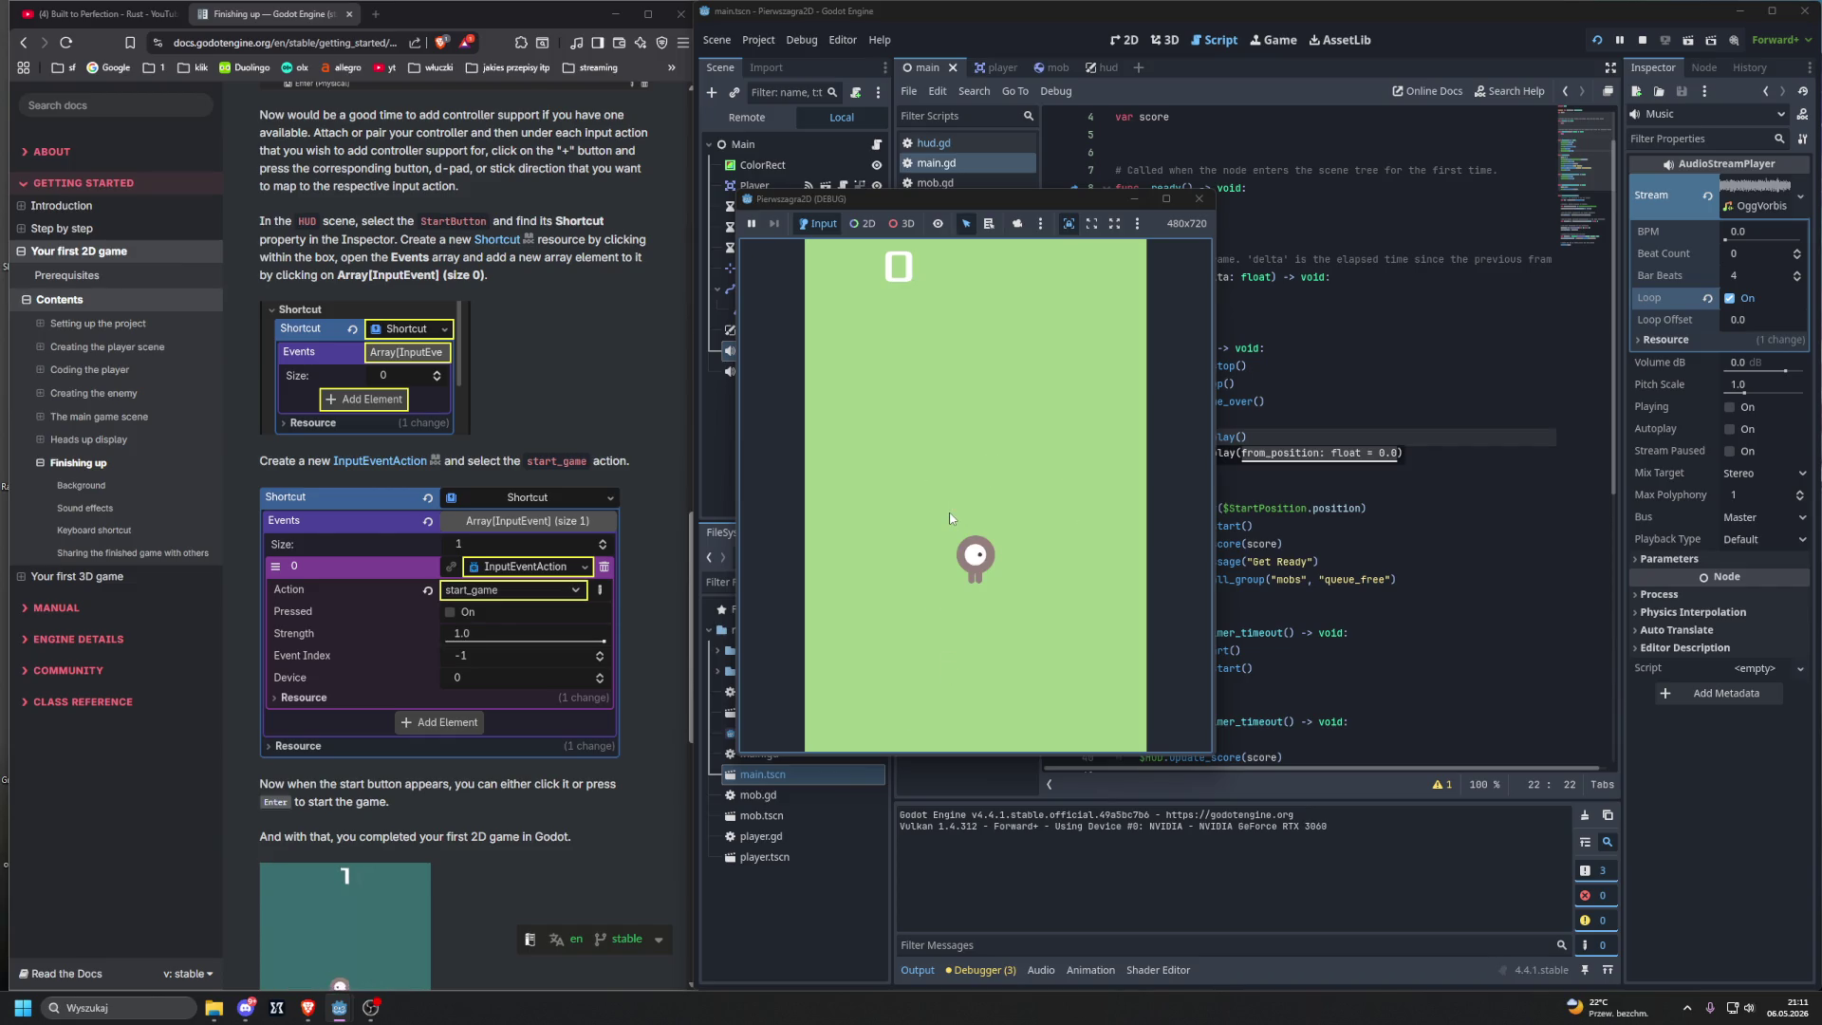
key(Up)
key(Up)
key(Left)
key(Right)
key(Down)
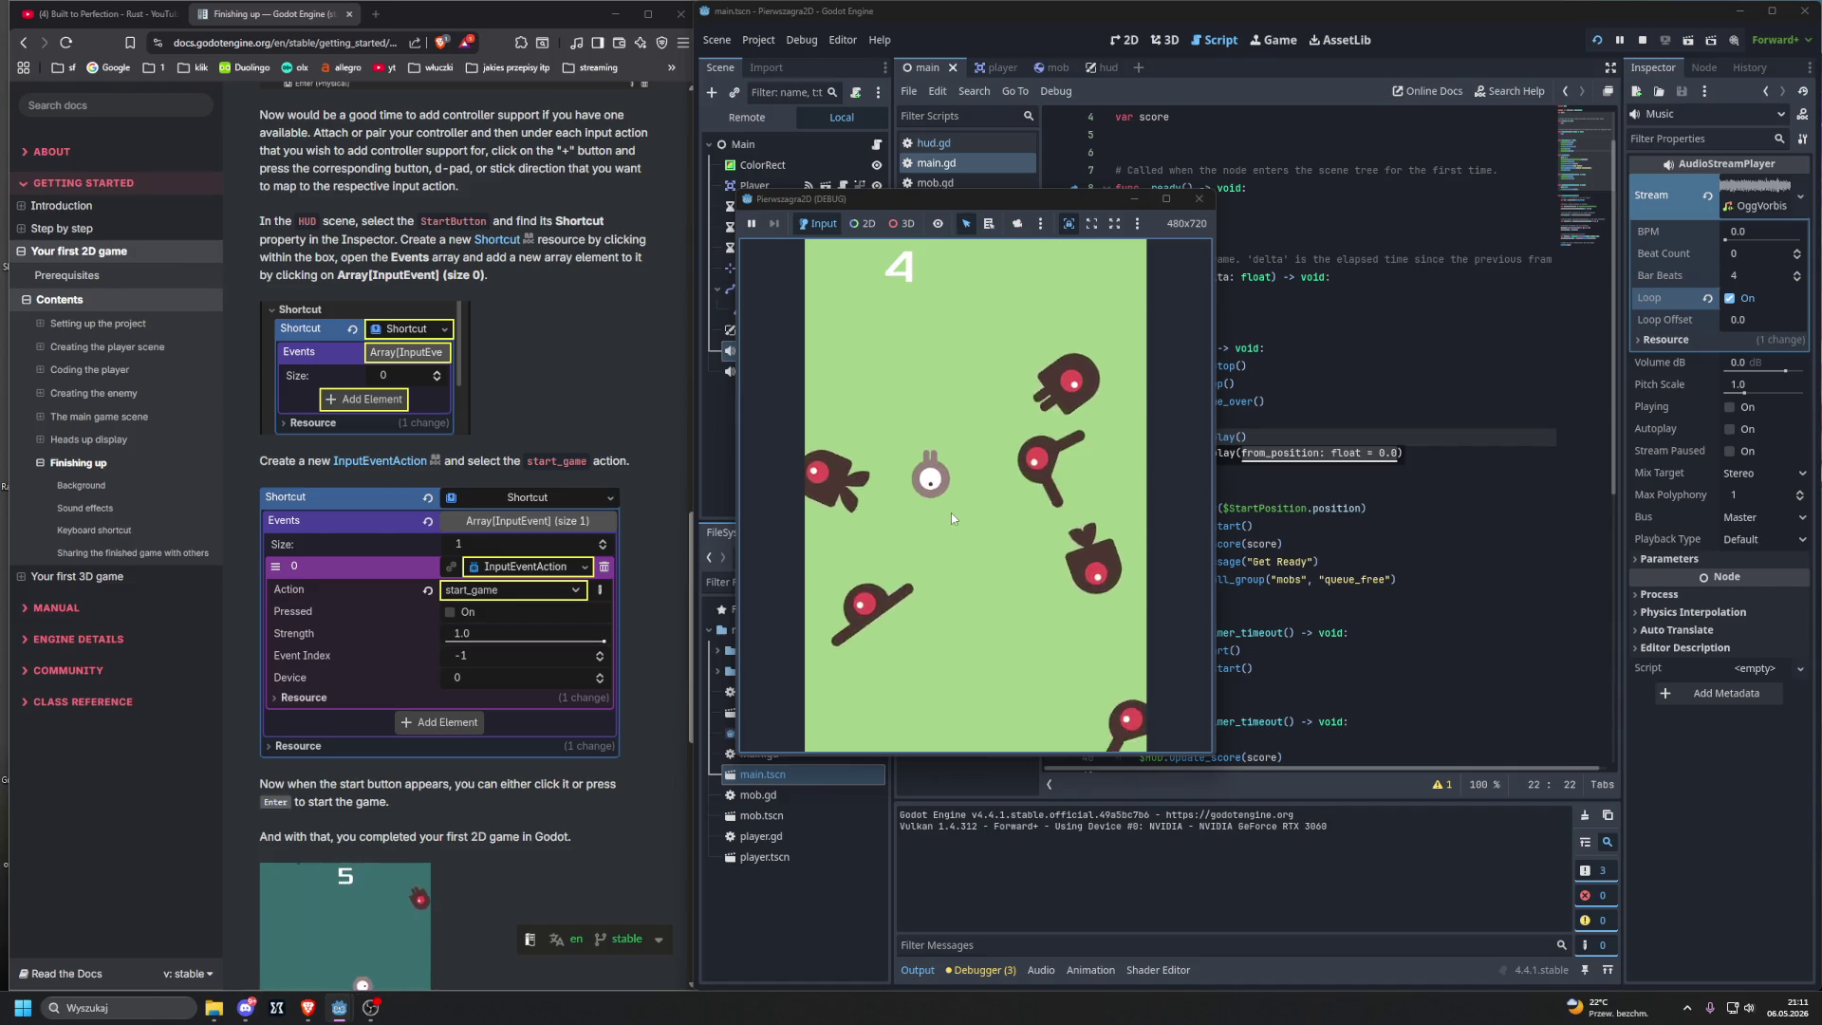
key(Down)
key(Up)
key(Left)
key(Down)
key(Down)
key(Right)
key(Up)
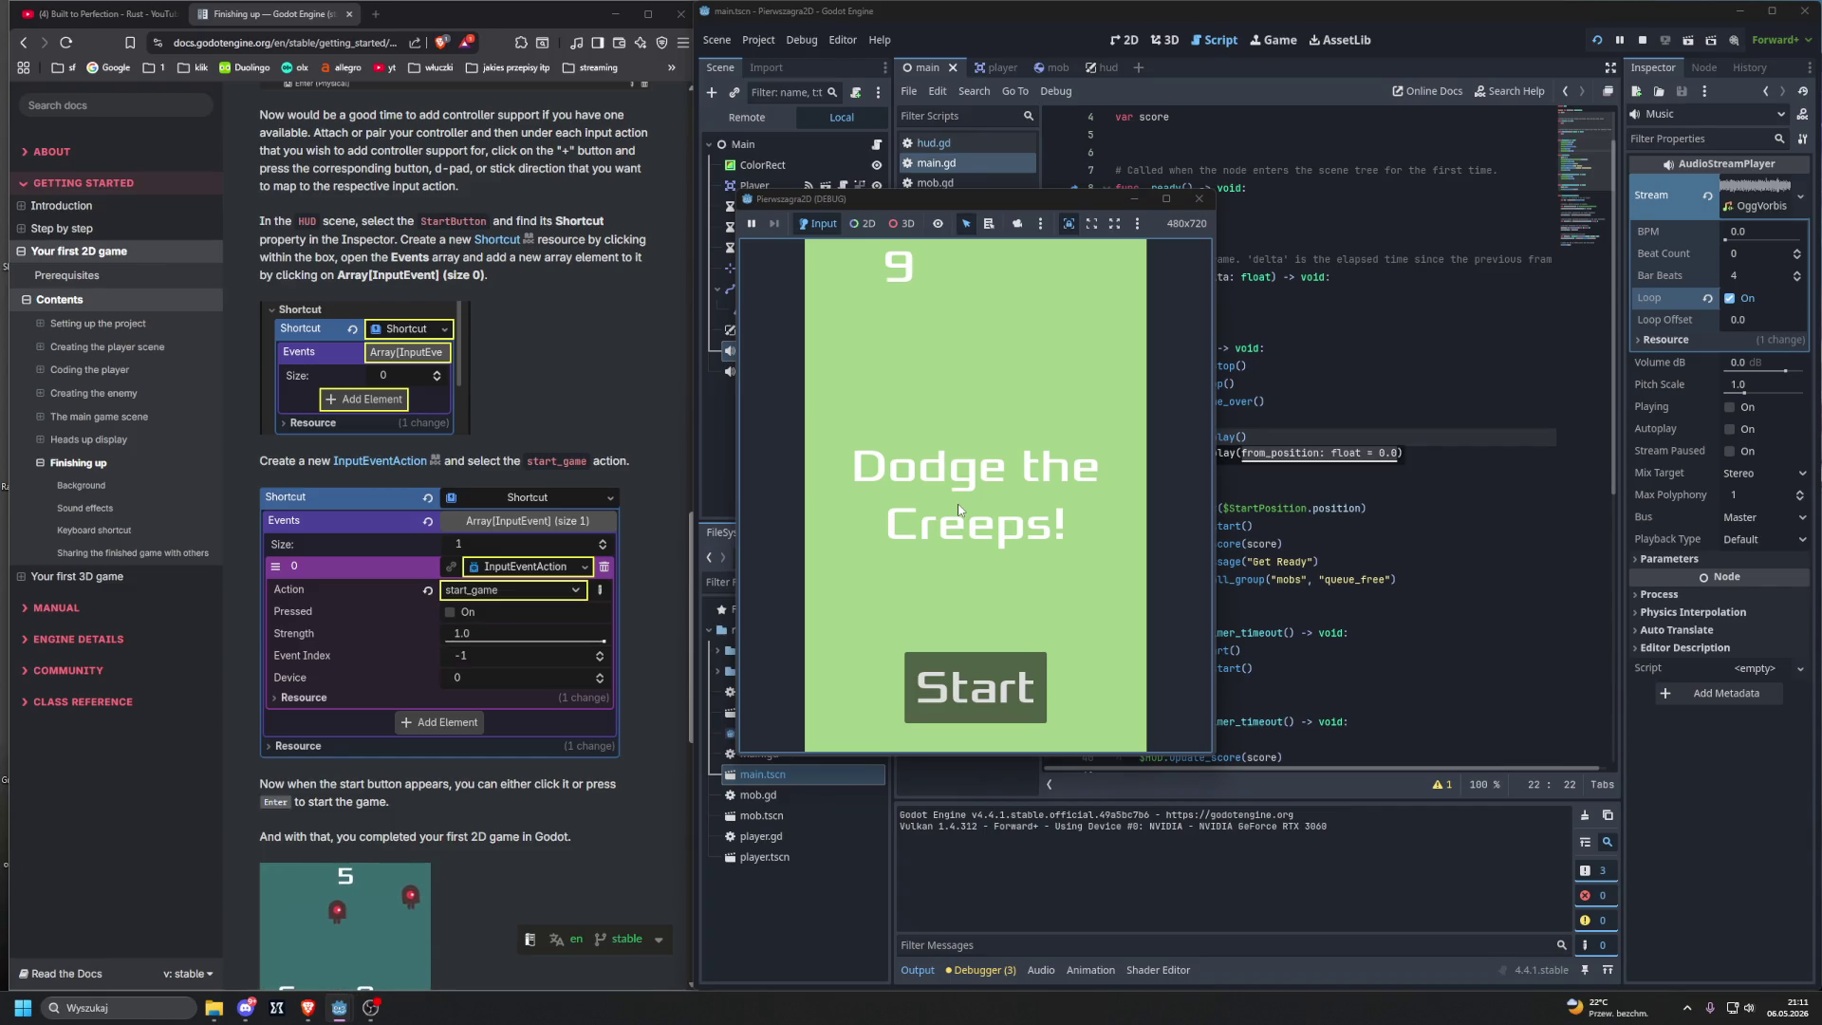
click(1199, 199)
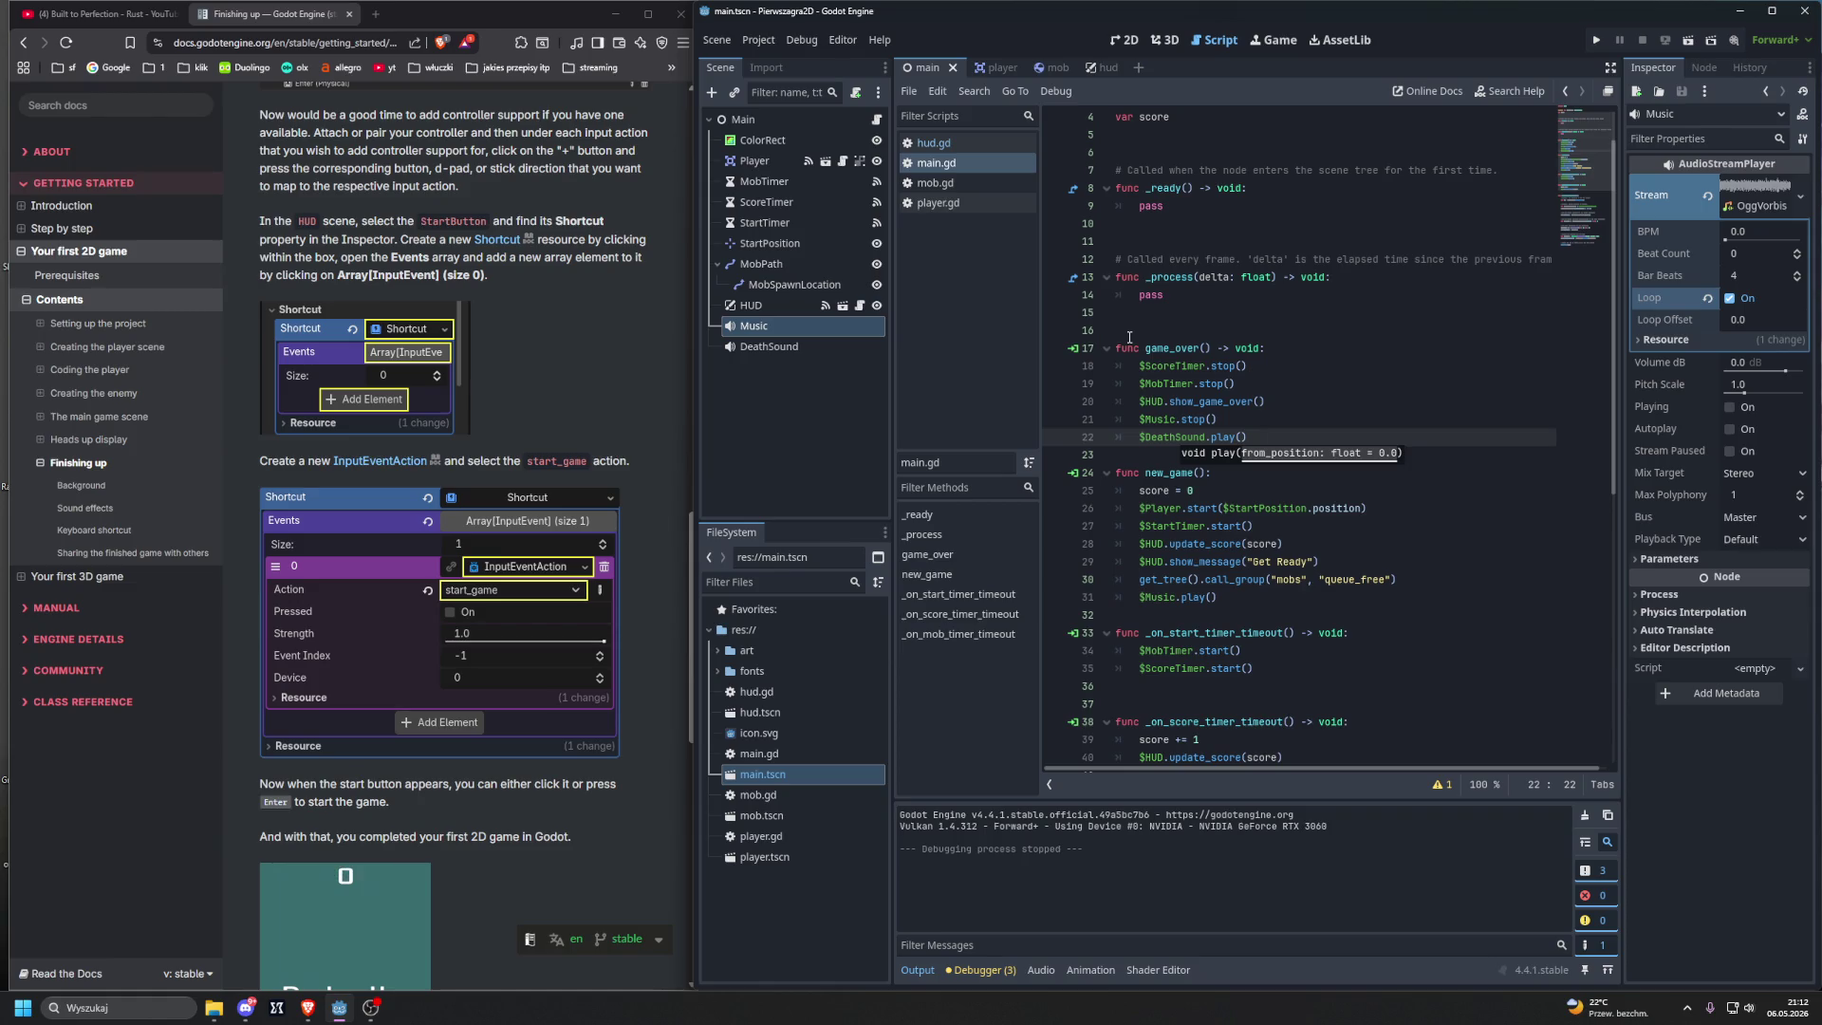
scroll(597, 279, up, 2)
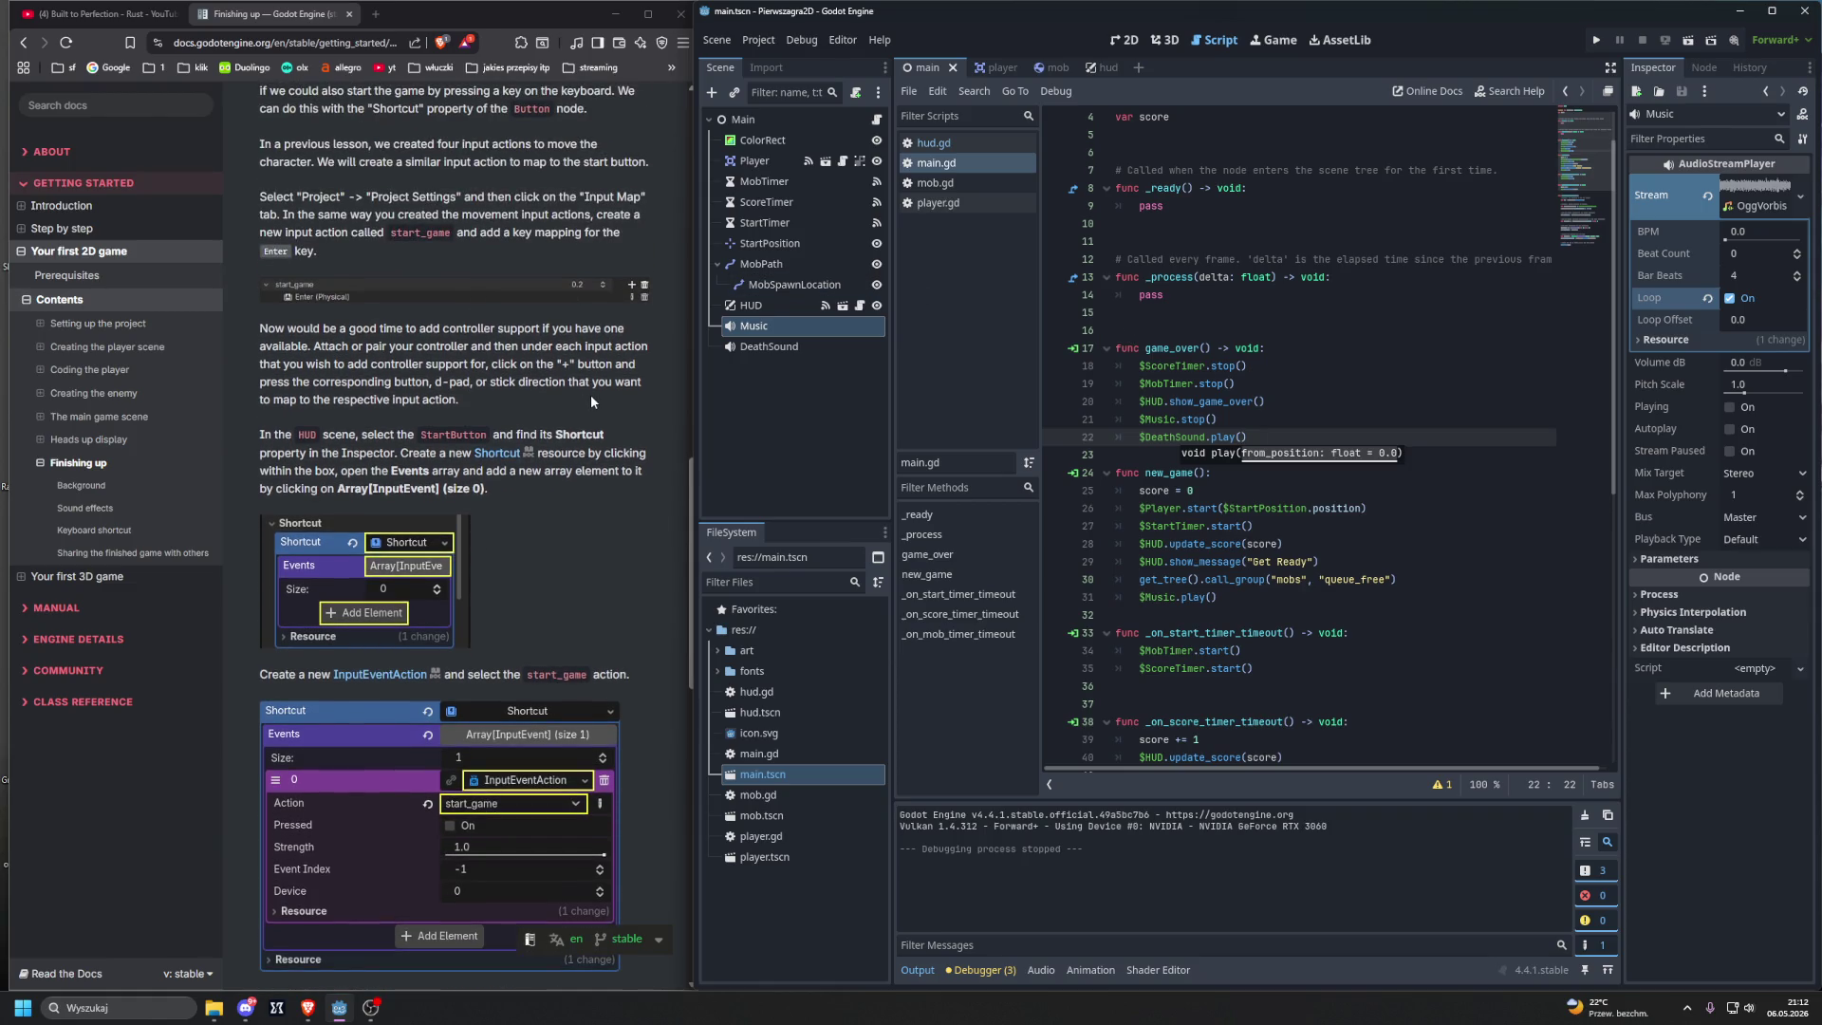
scroll(588, 400, down, 1)
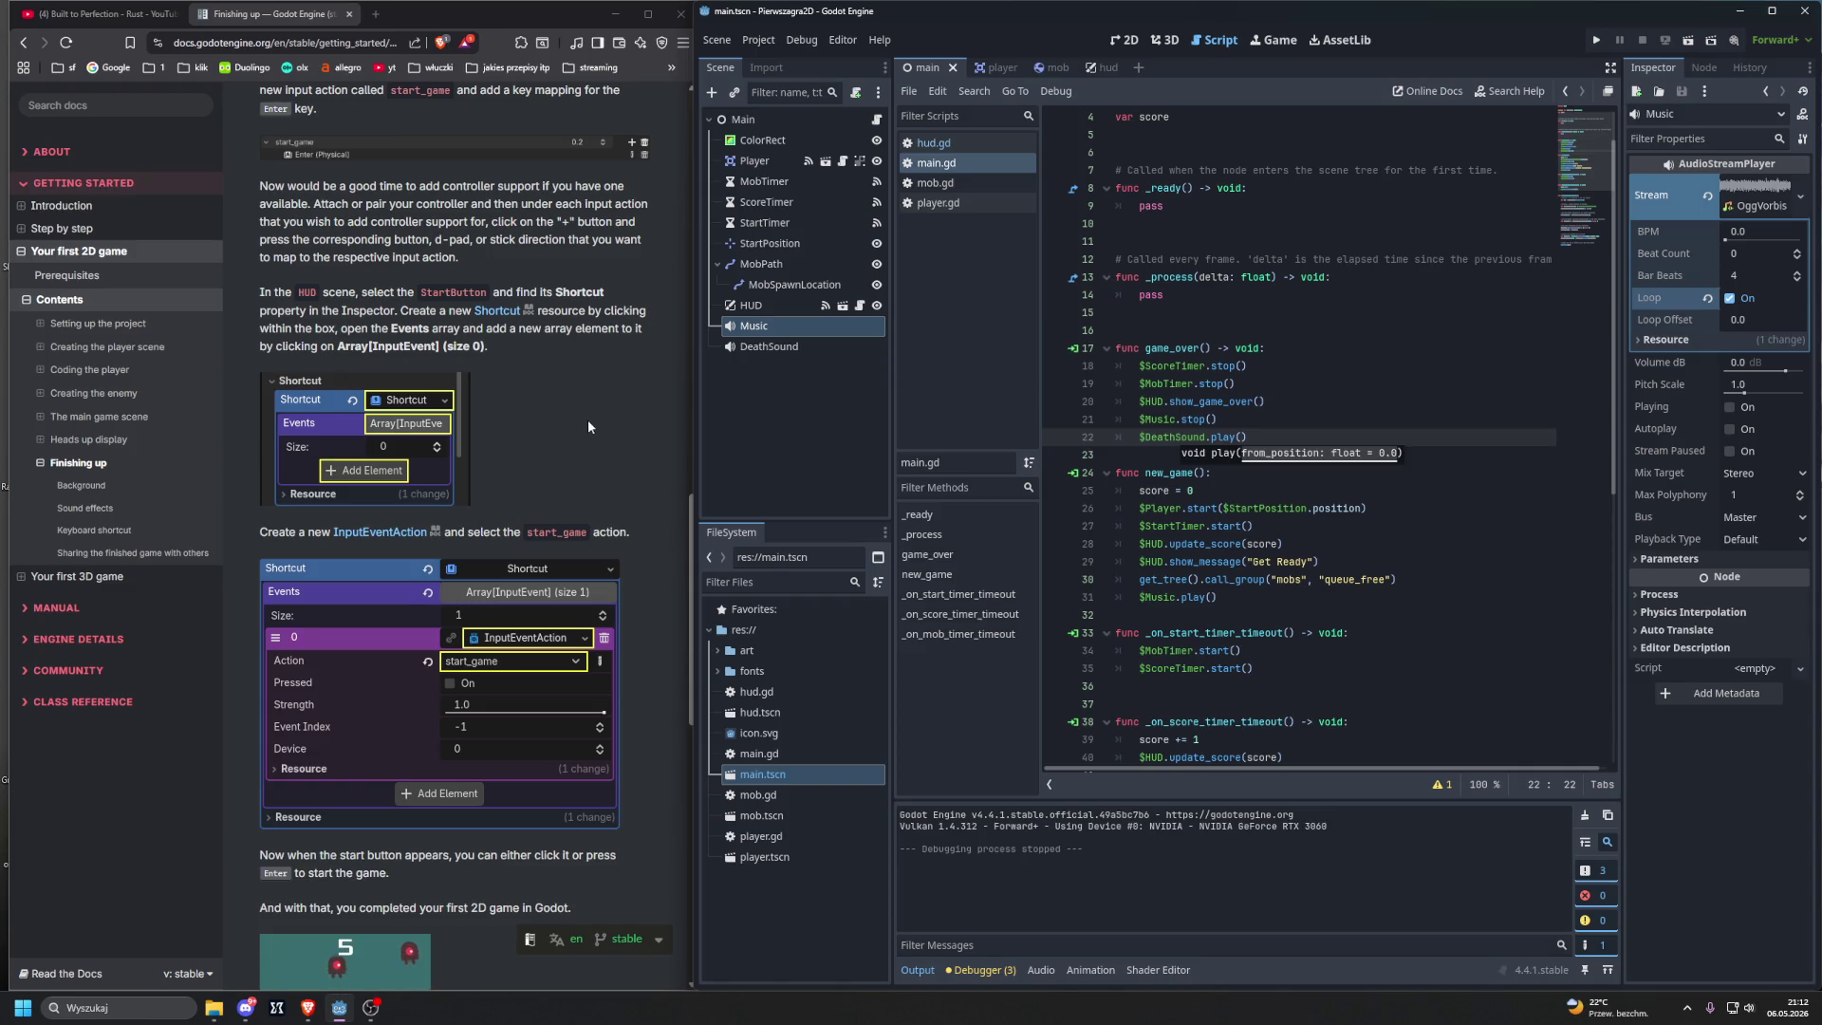
Step: Cycle through the scene tabs back to hud.tscn in 2D view and select StartButton
click(1093, 69)
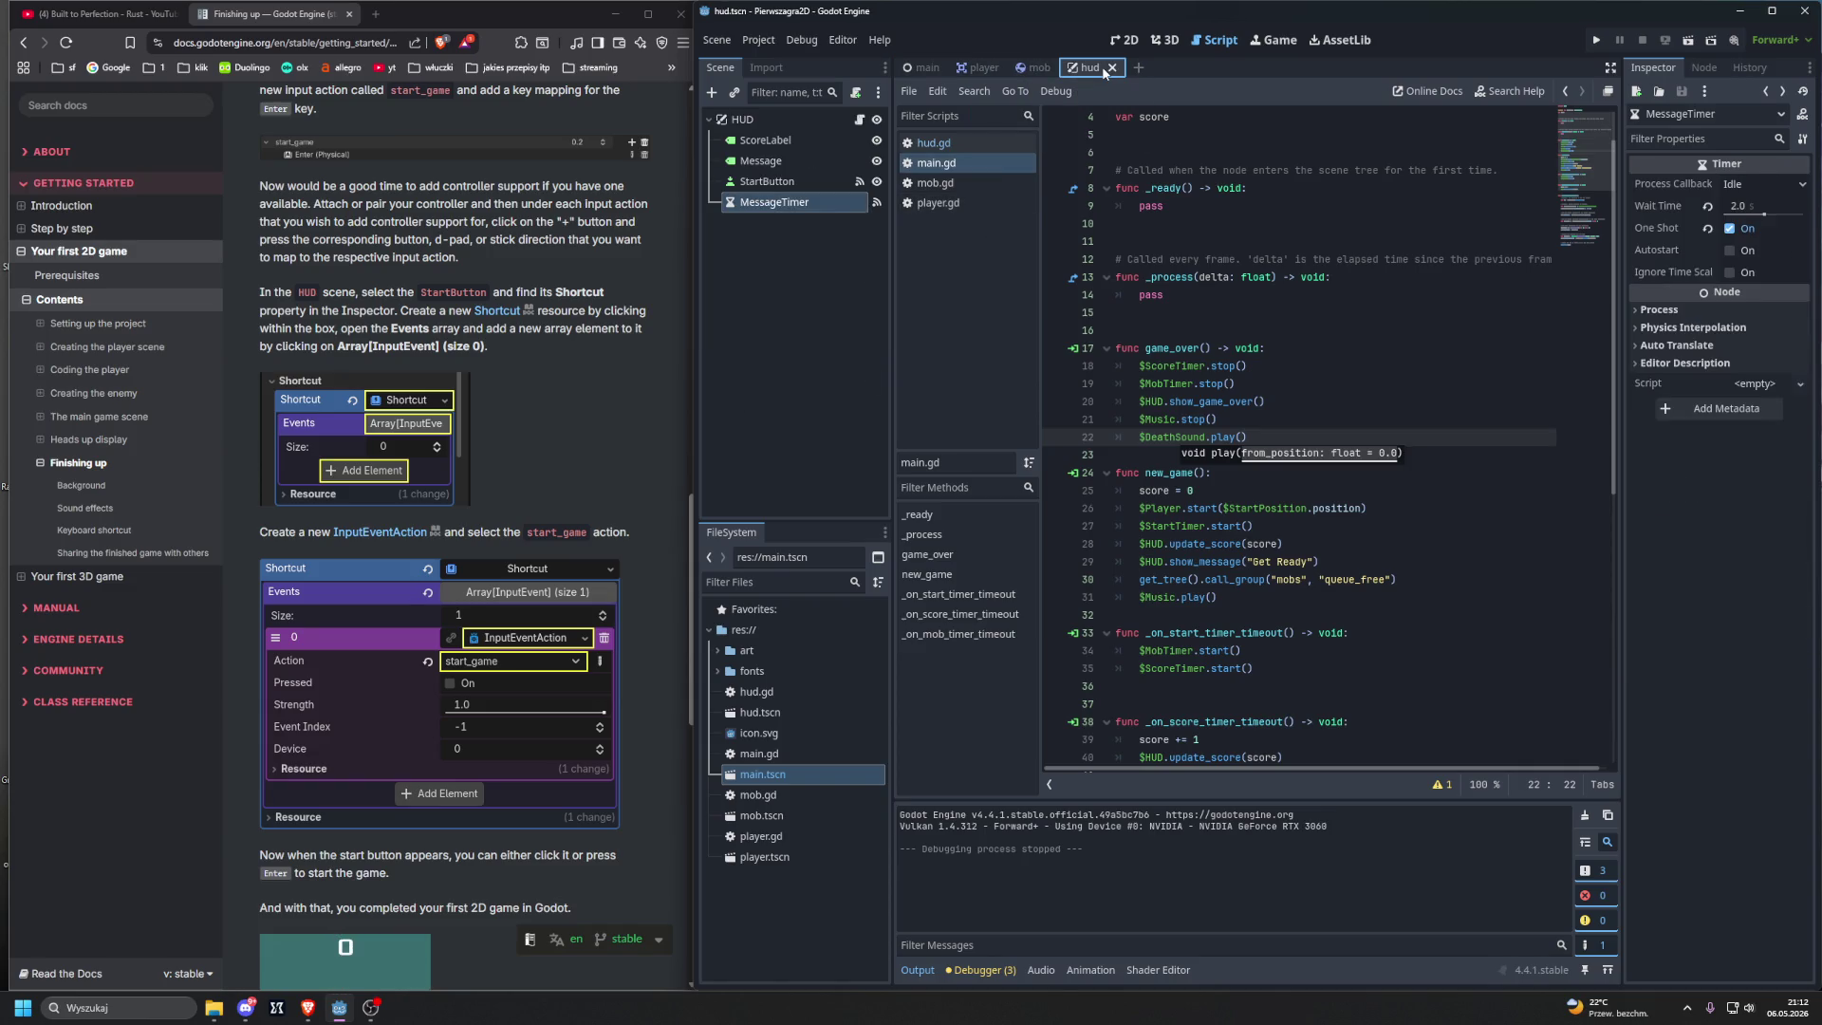
click(1127, 40)
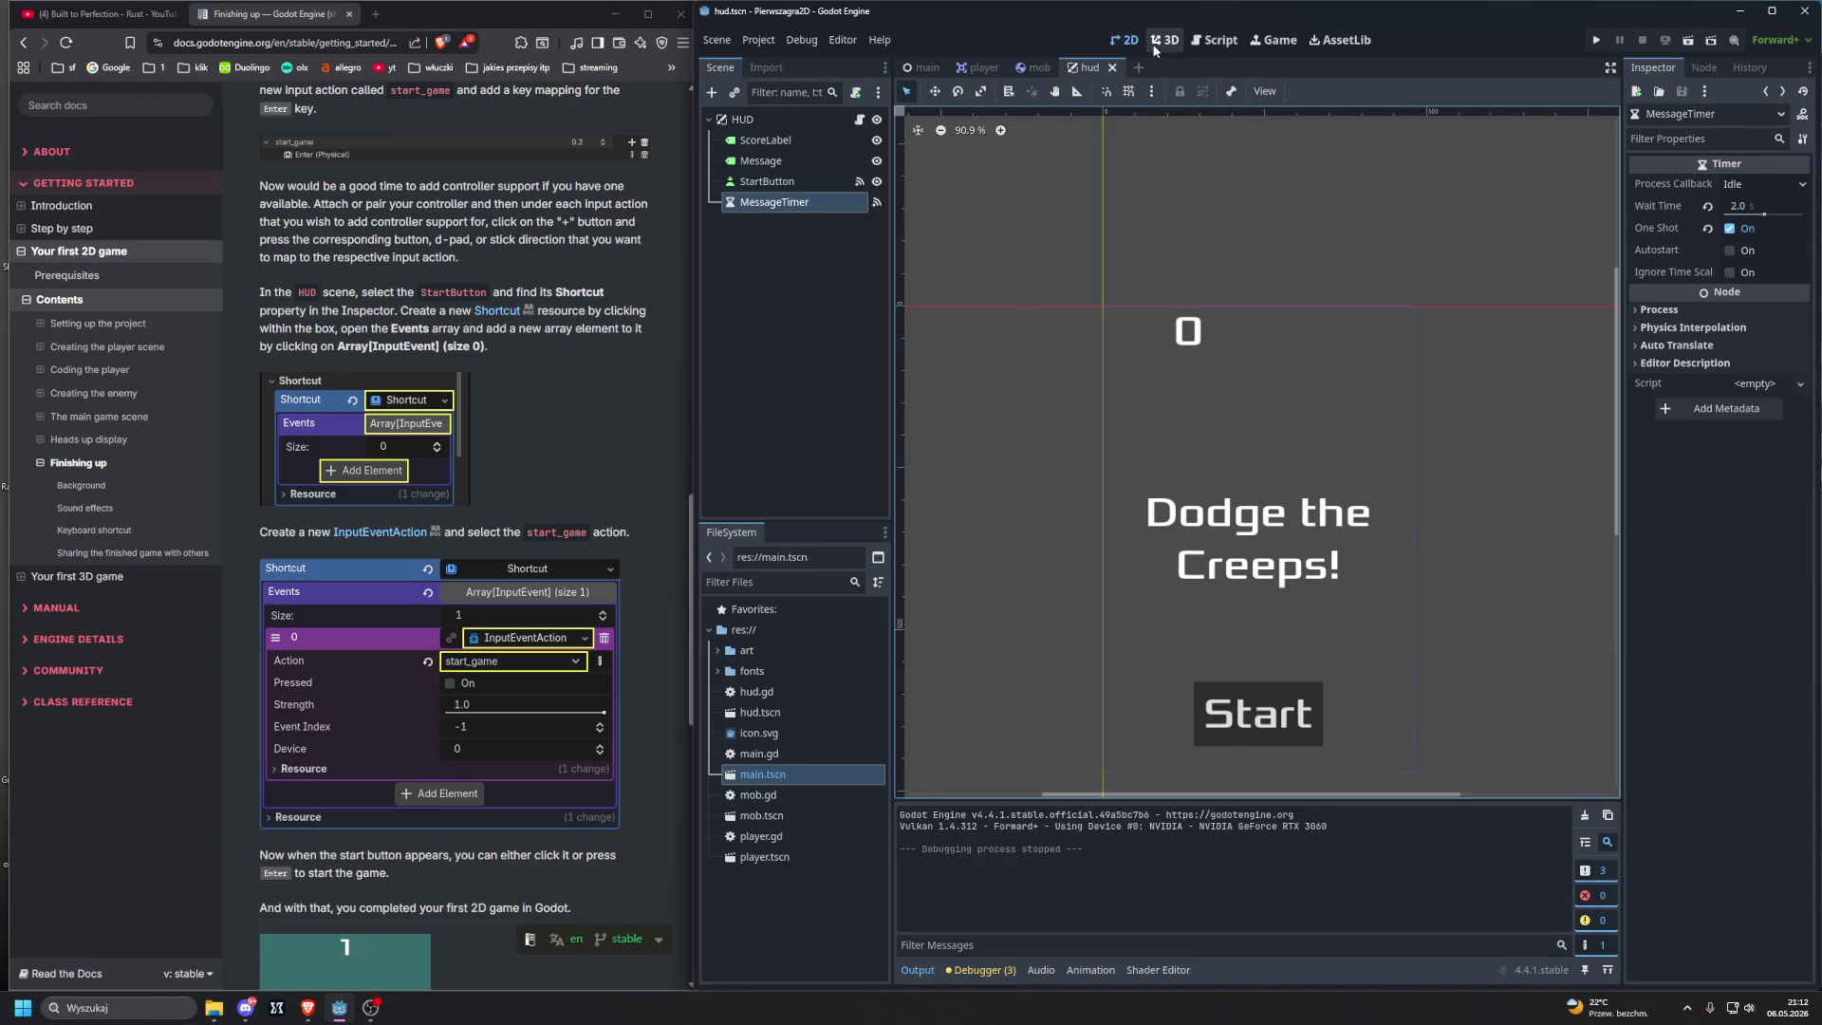
click(1025, 66)
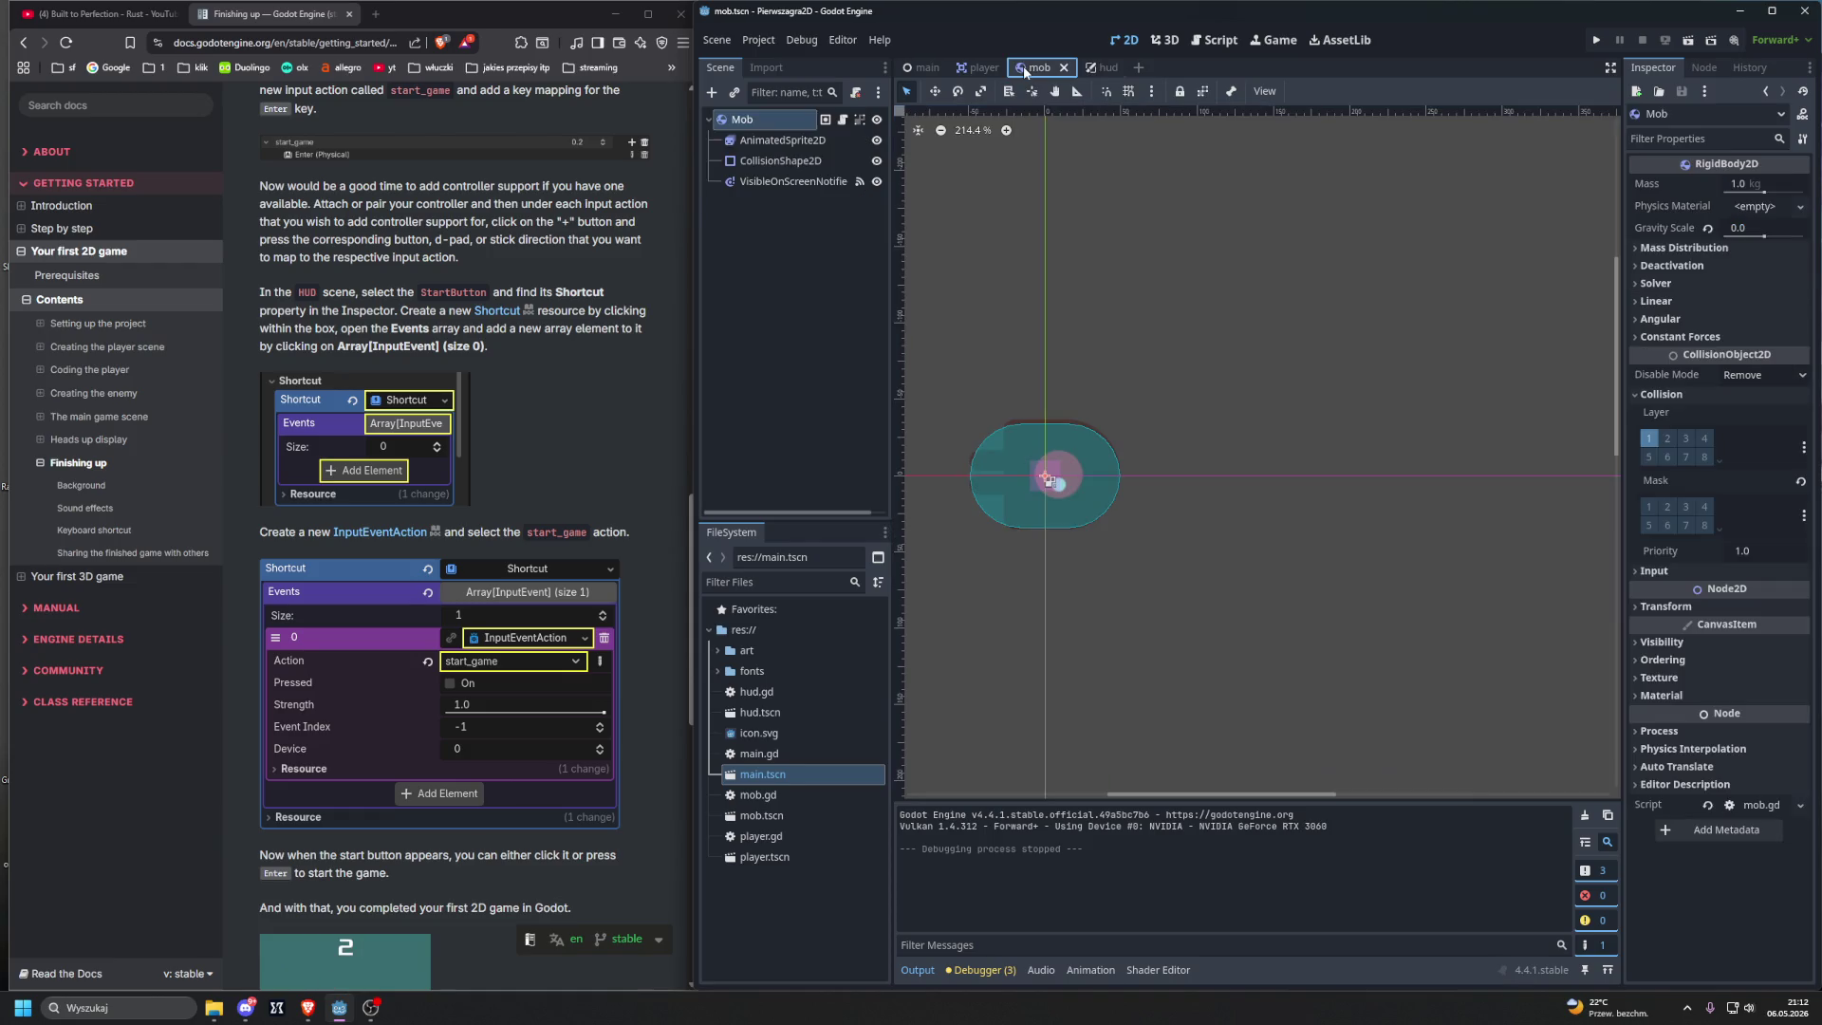
click(968, 69)
click(926, 68)
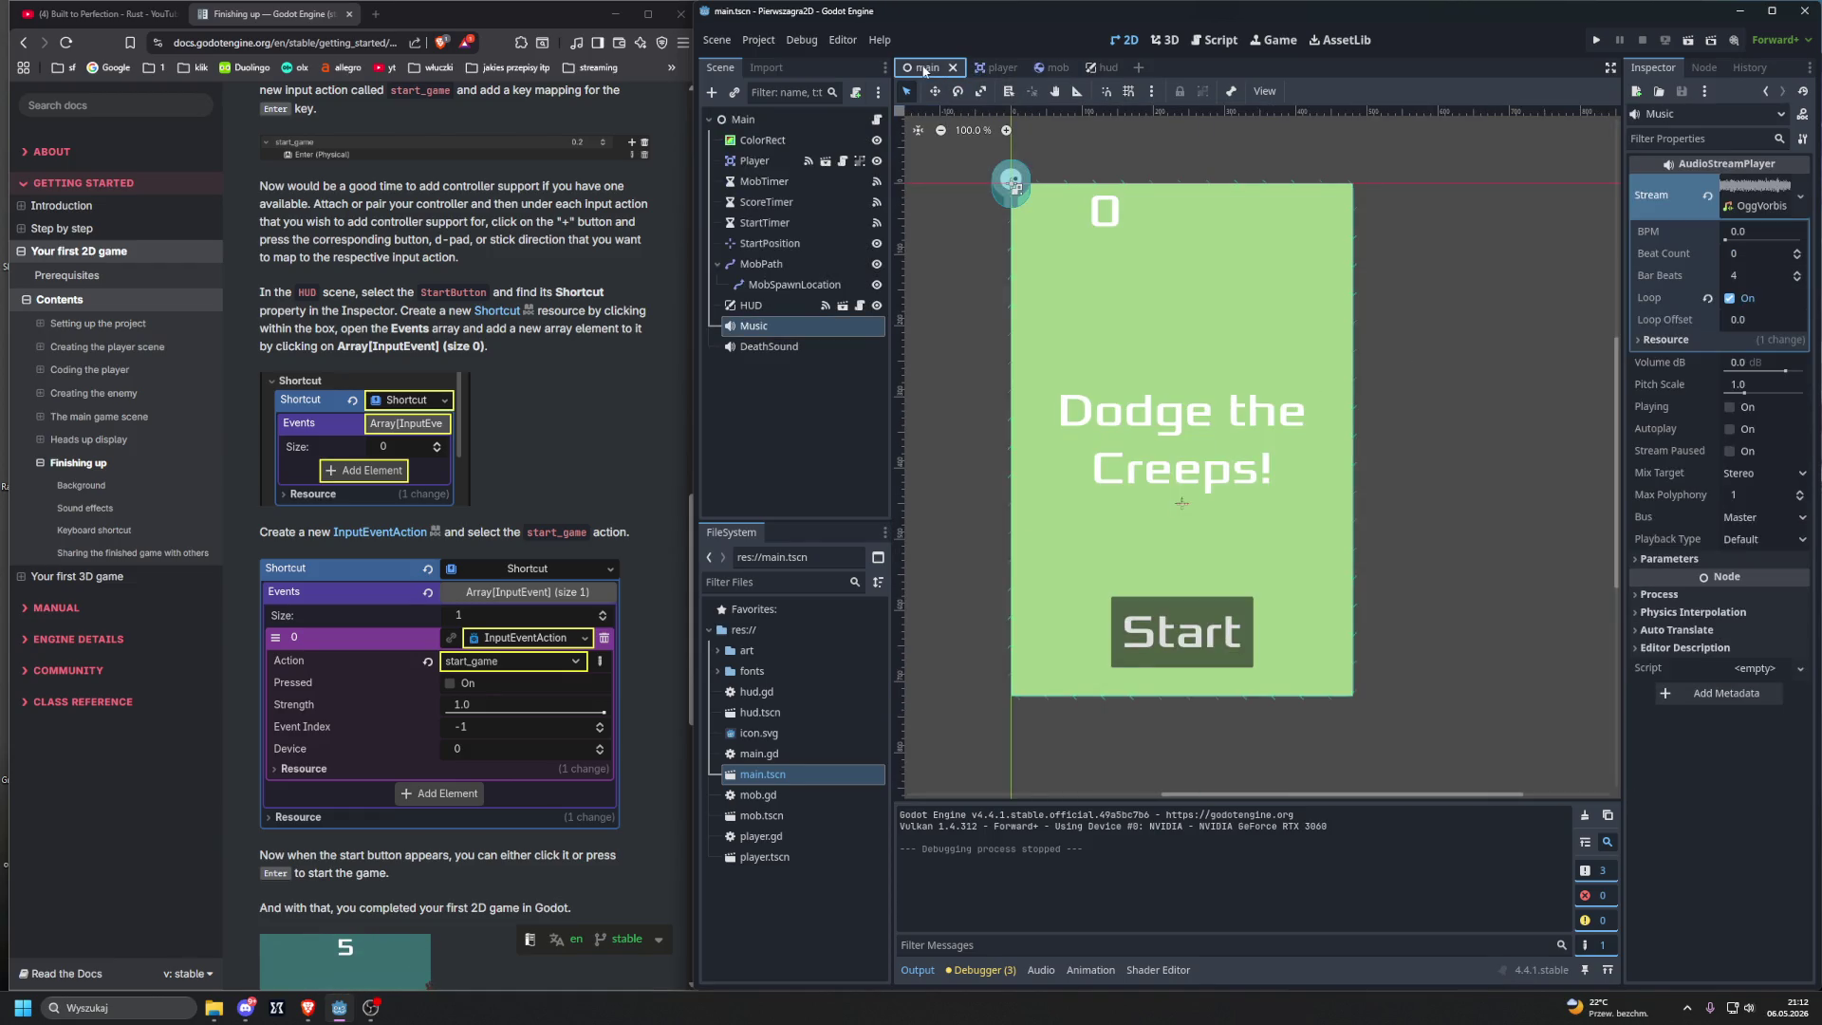
click(1096, 70)
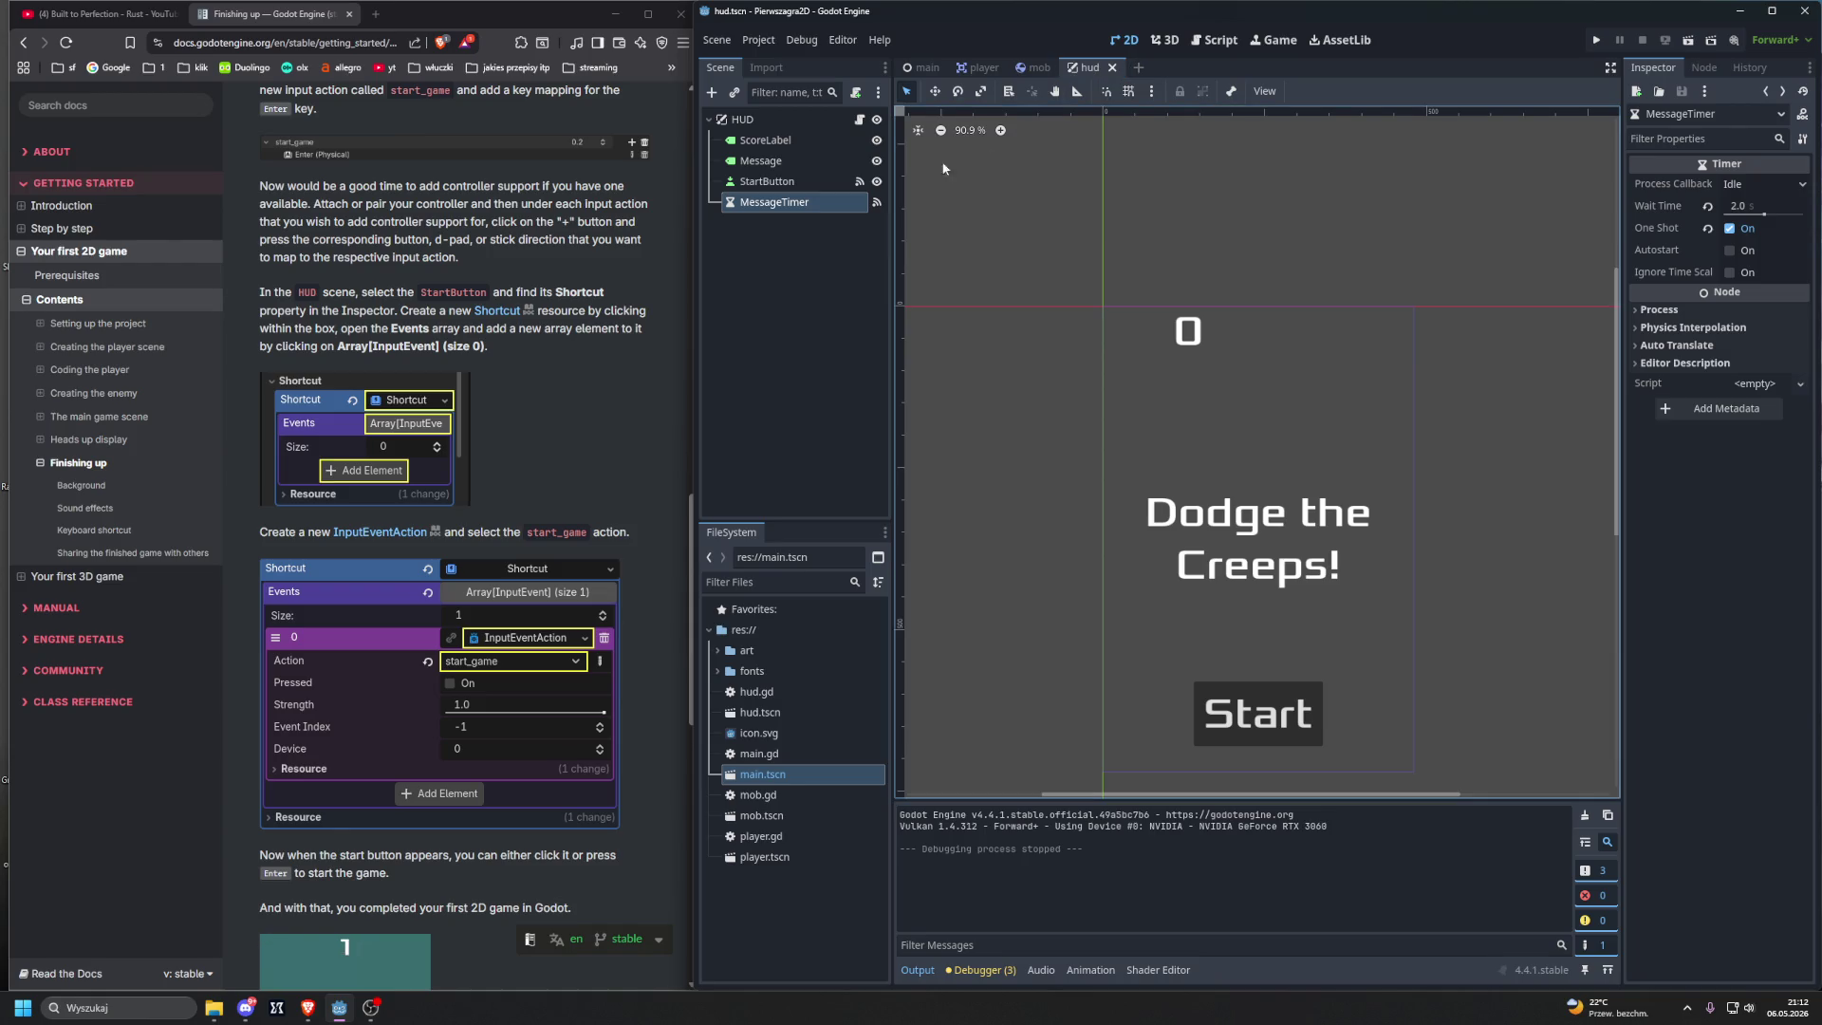
click(816, 181)
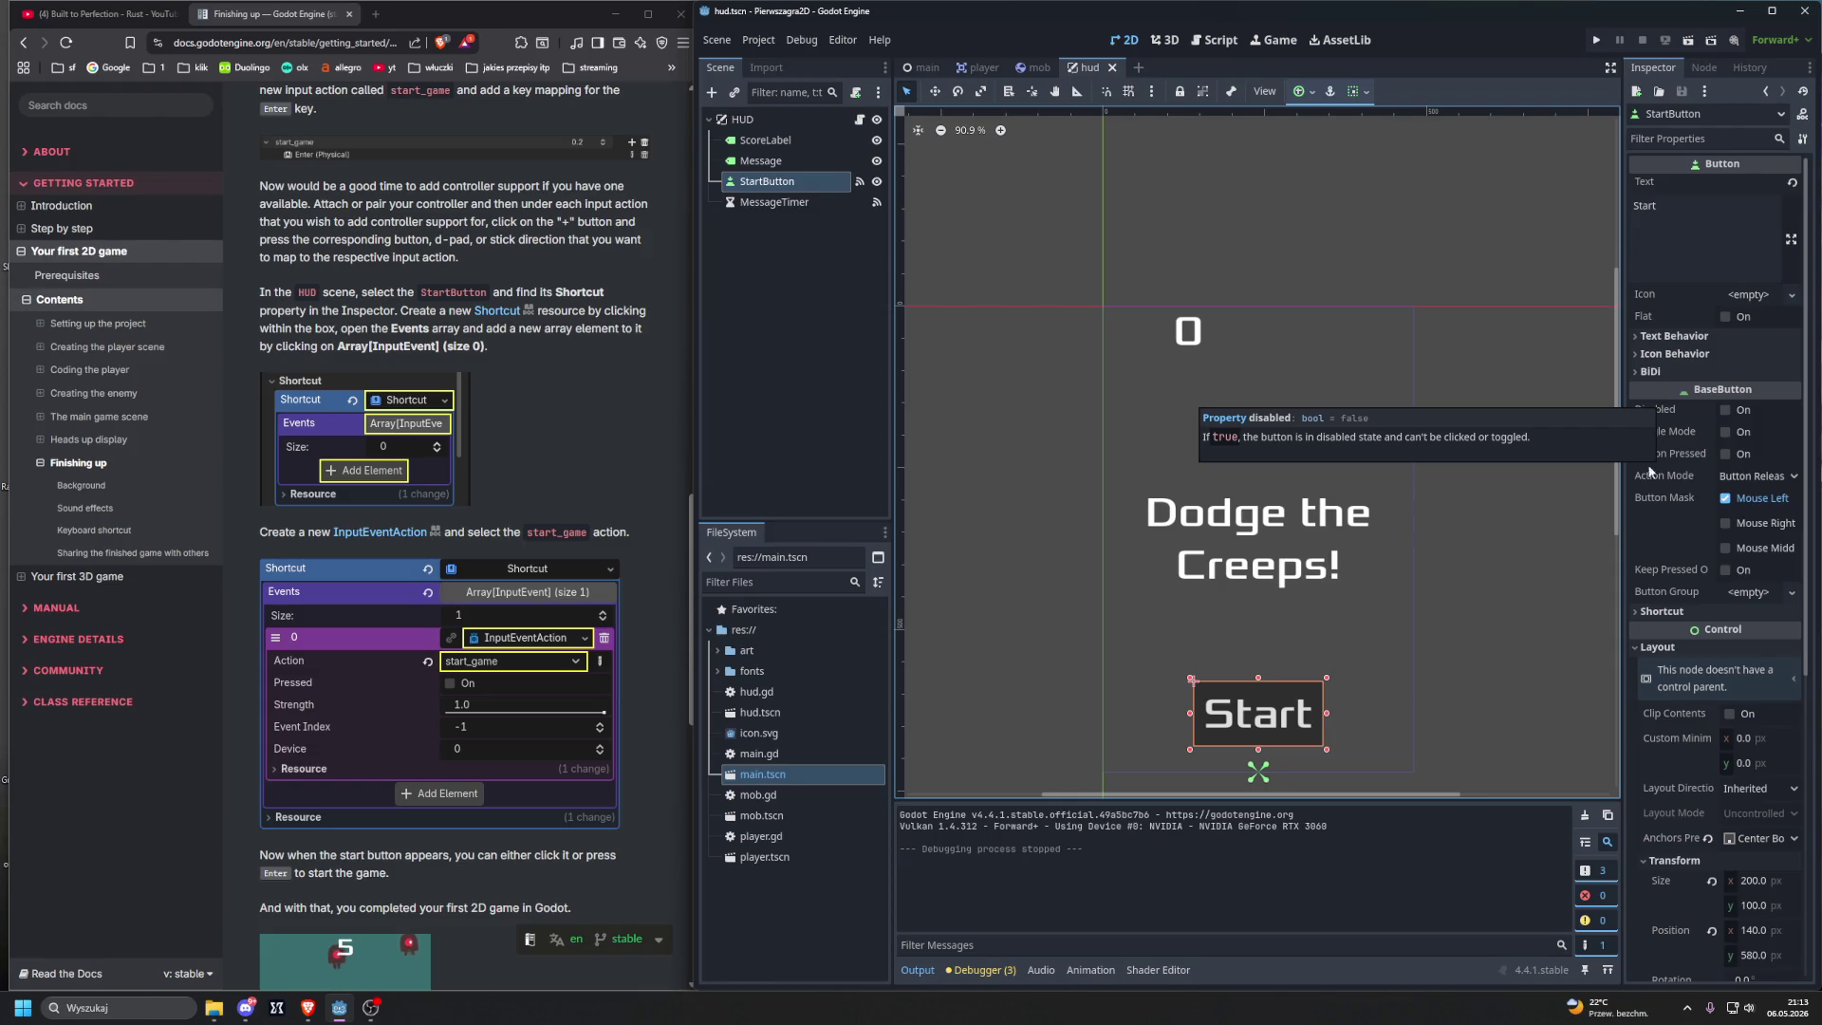
Step: Expand the StartButton's Shortcut section and assign it a New Shortcut resource
click(1643, 611)
scroll(1670, 588, down, 1)
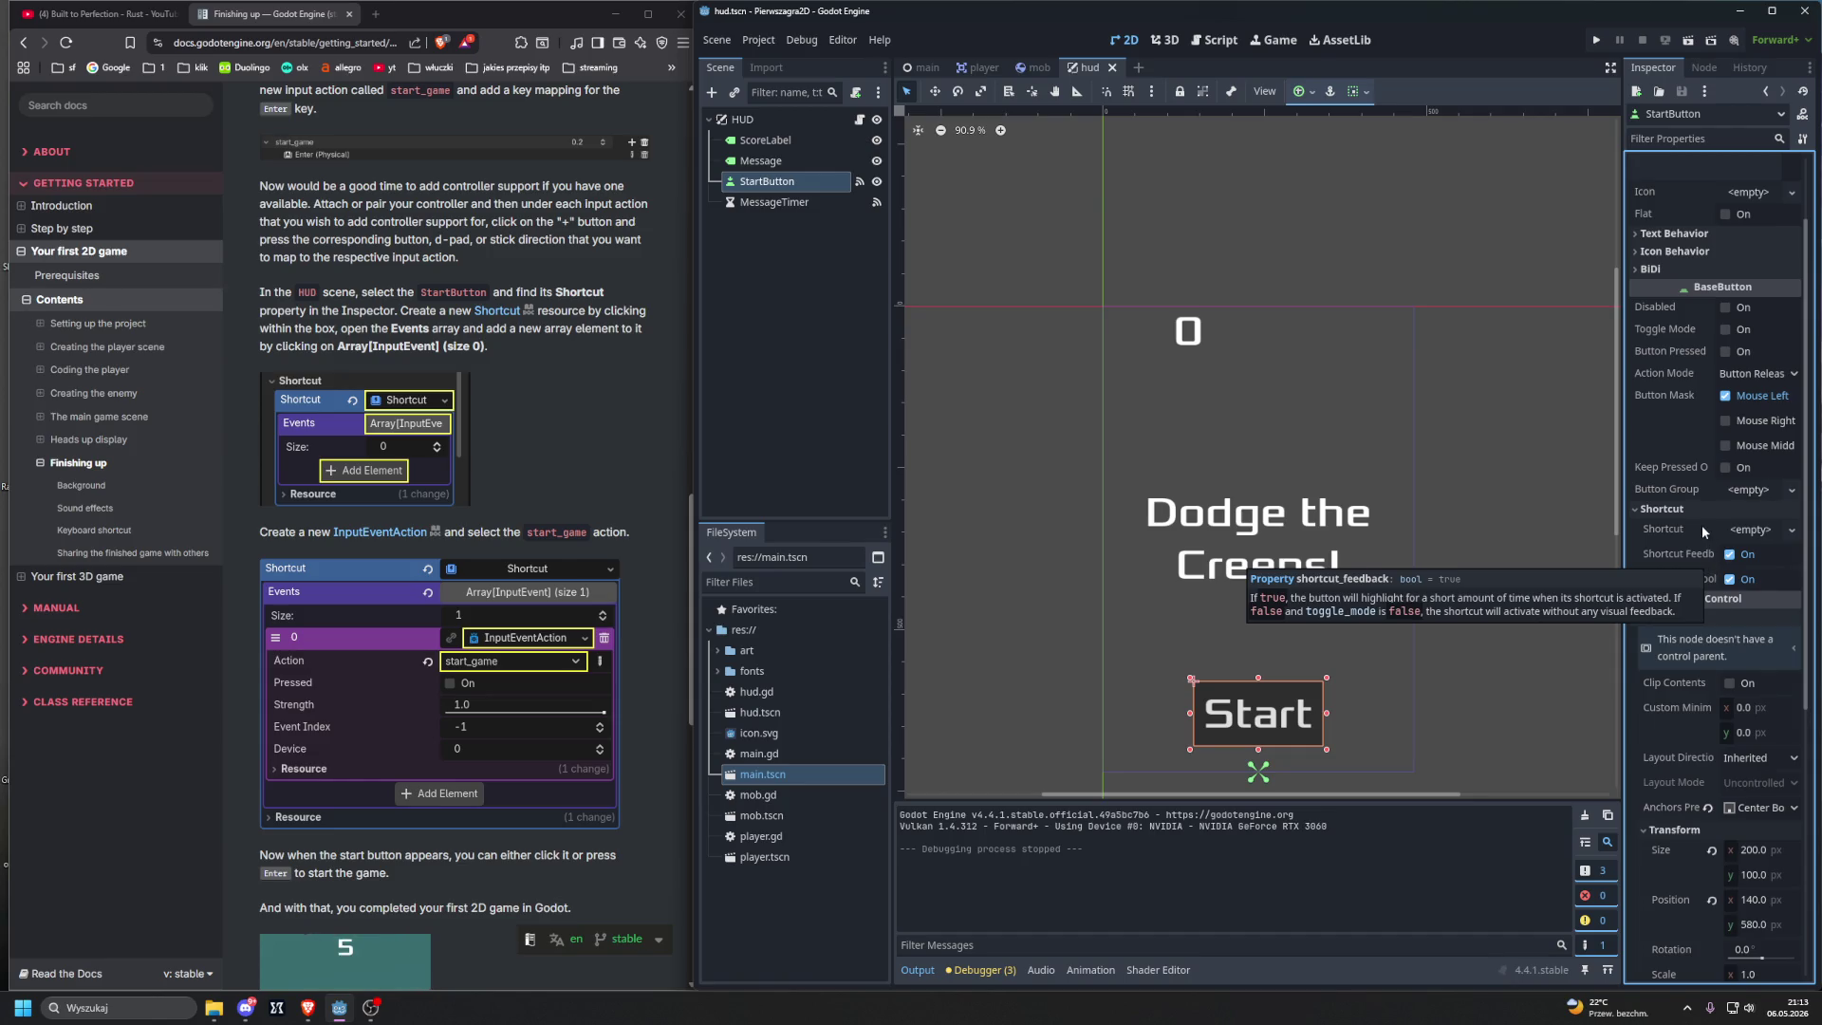
click(1756, 539)
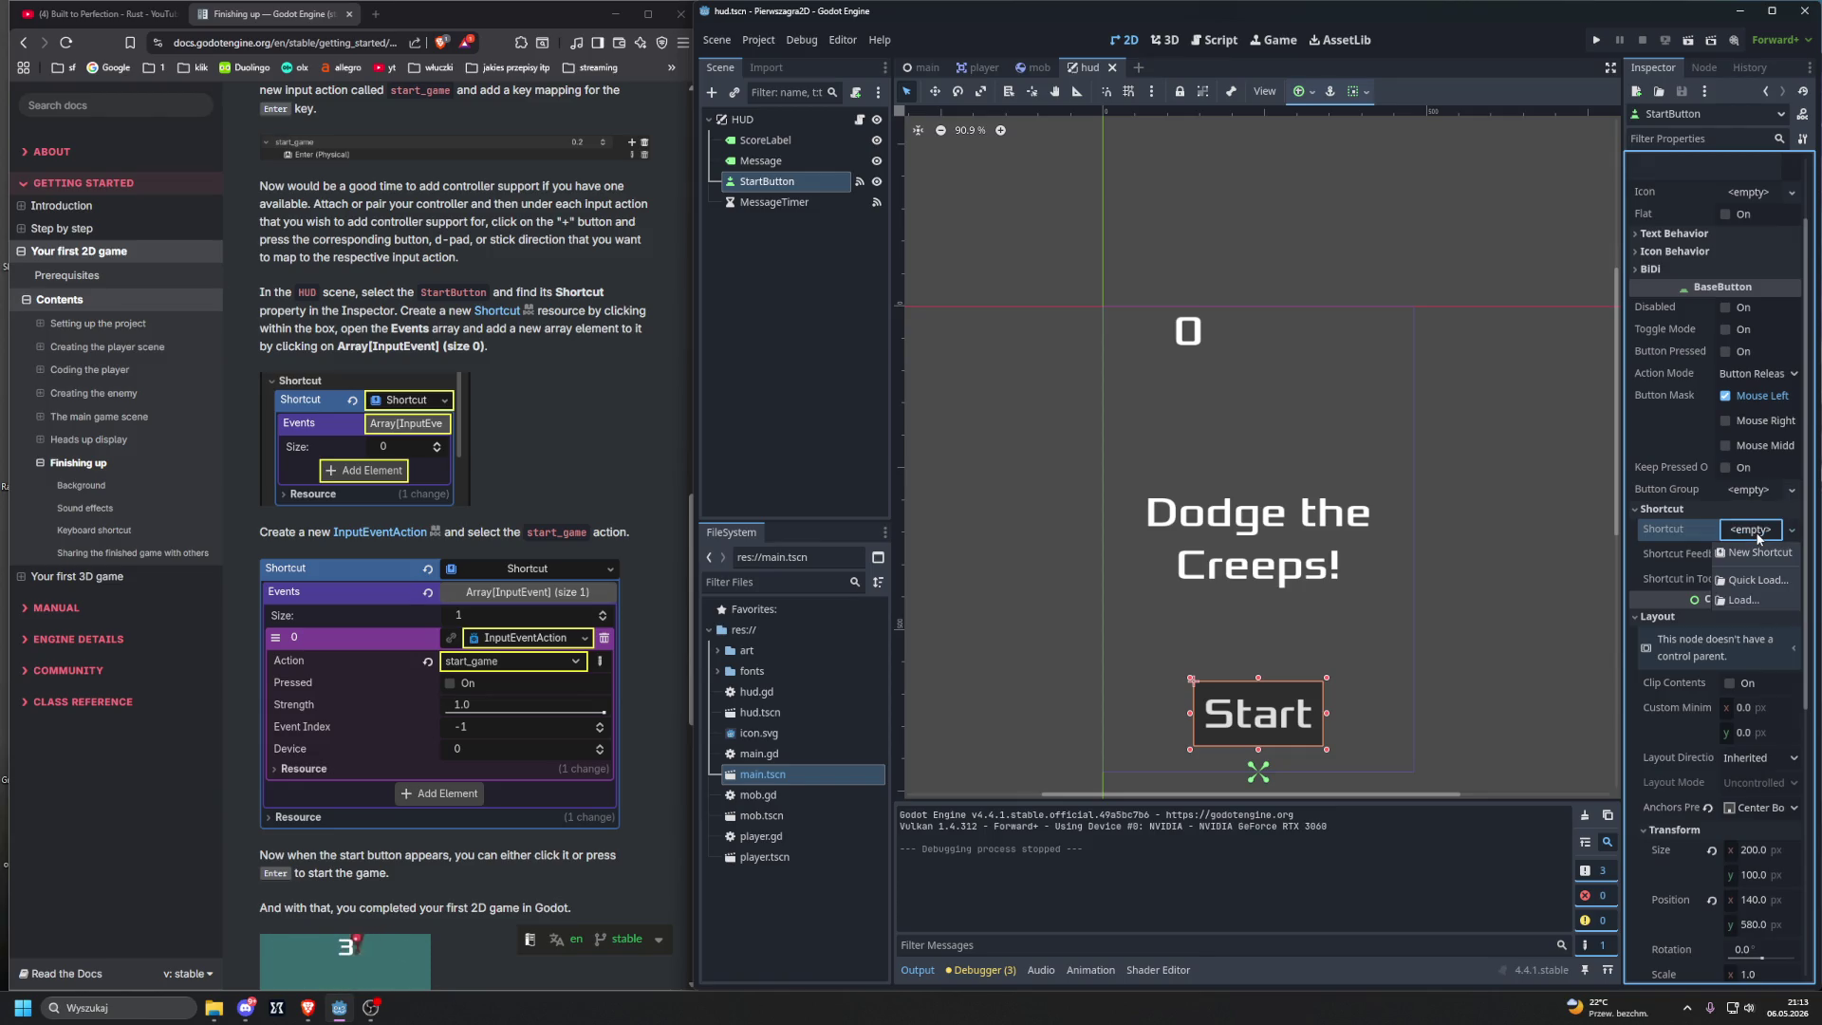
click(1756, 552)
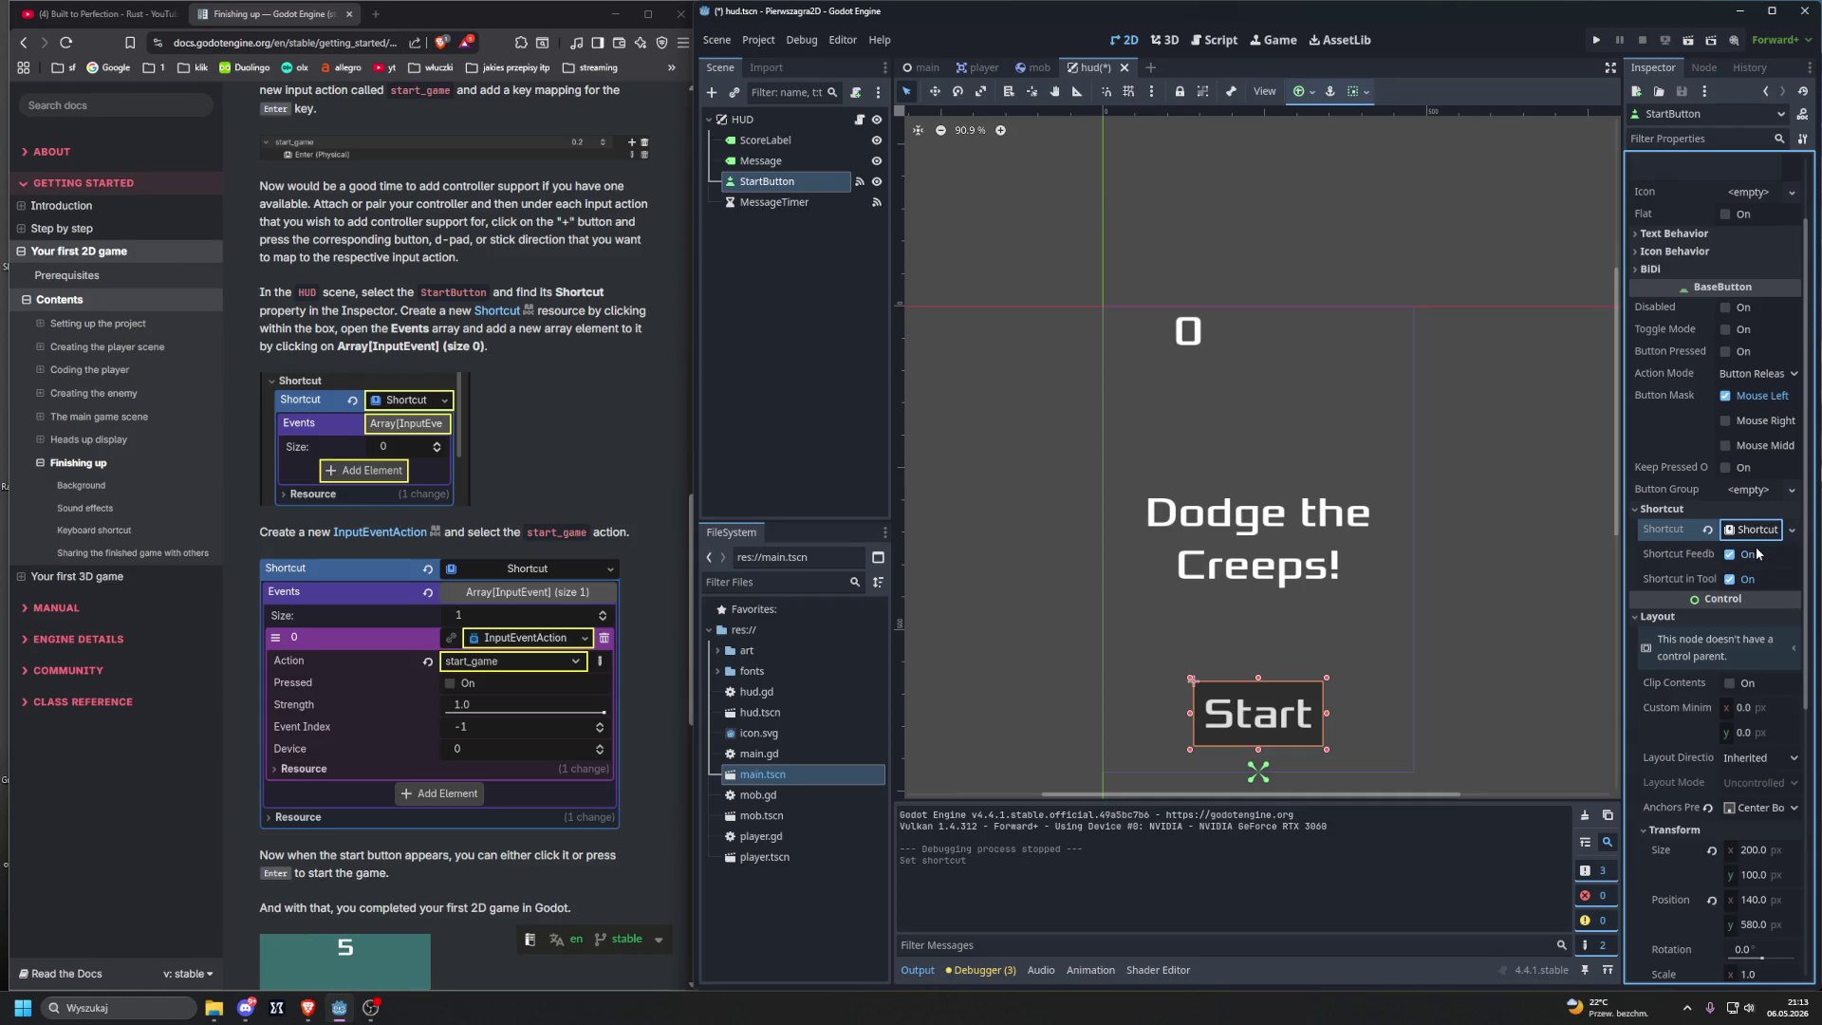
Step: Give the Shortcut's Events array a single element set to a New InputEventAction
click(1754, 529)
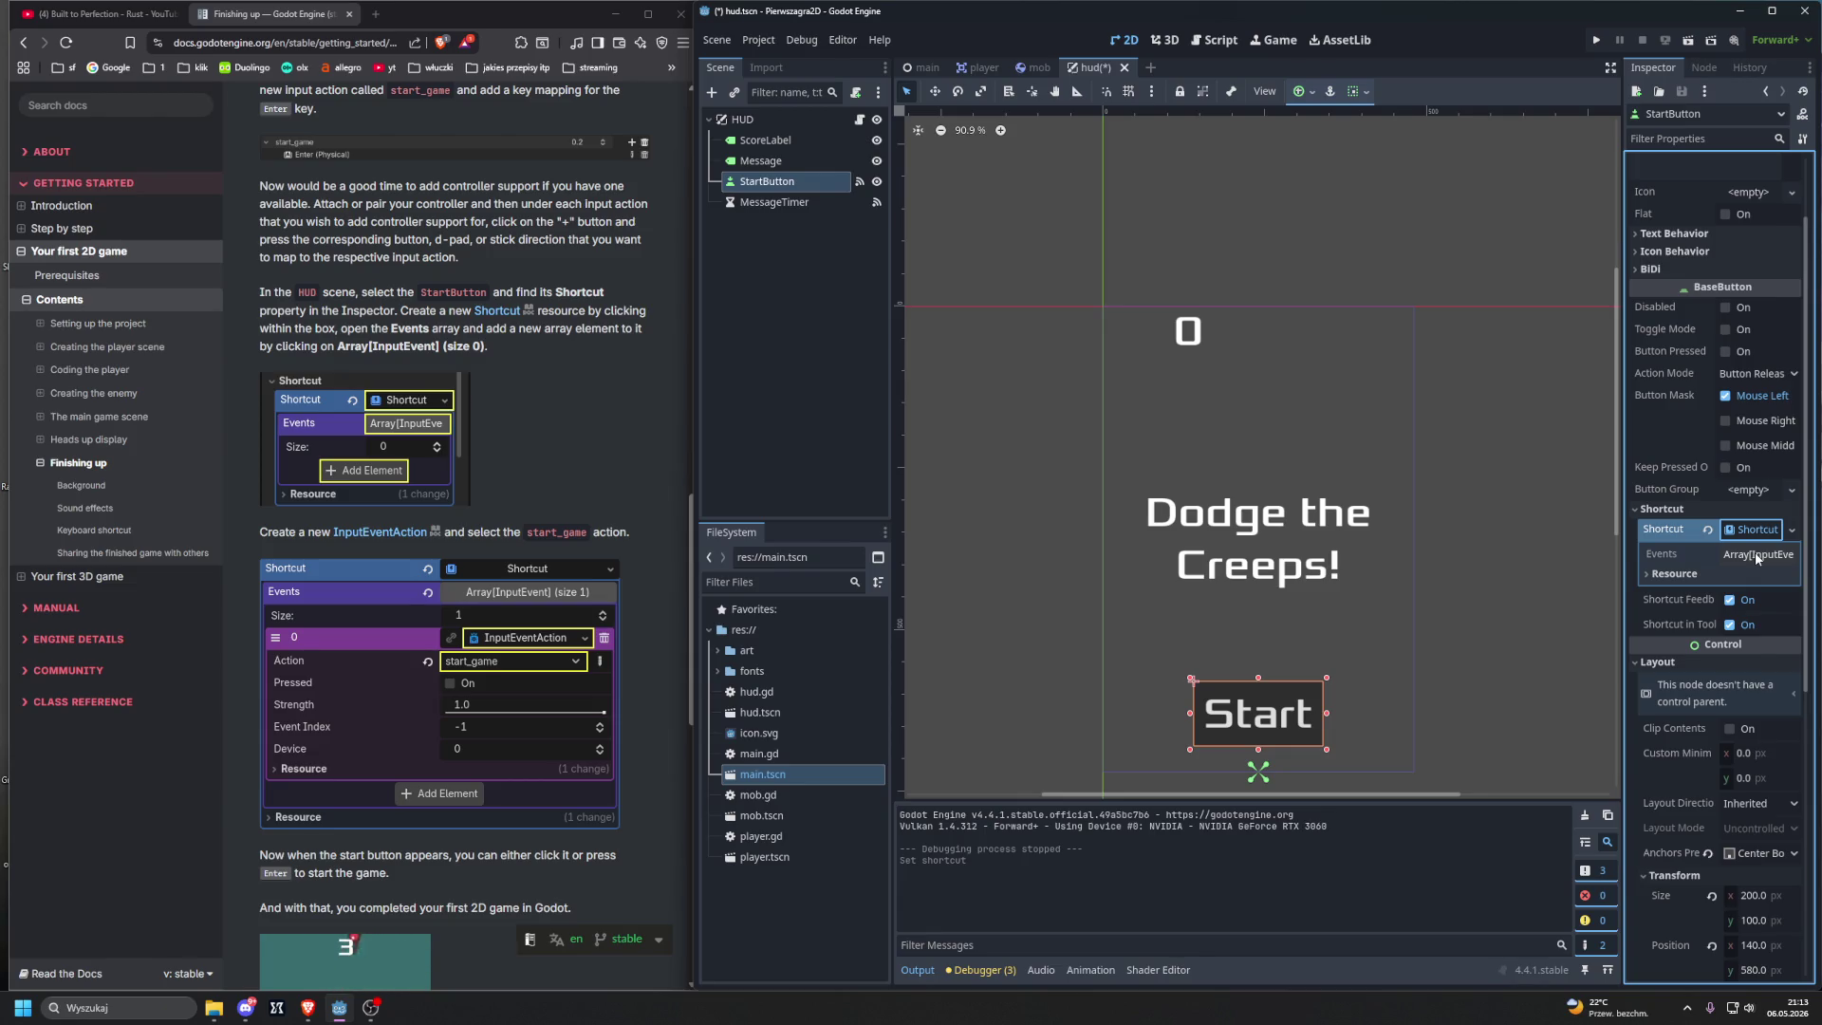
click(1756, 553)
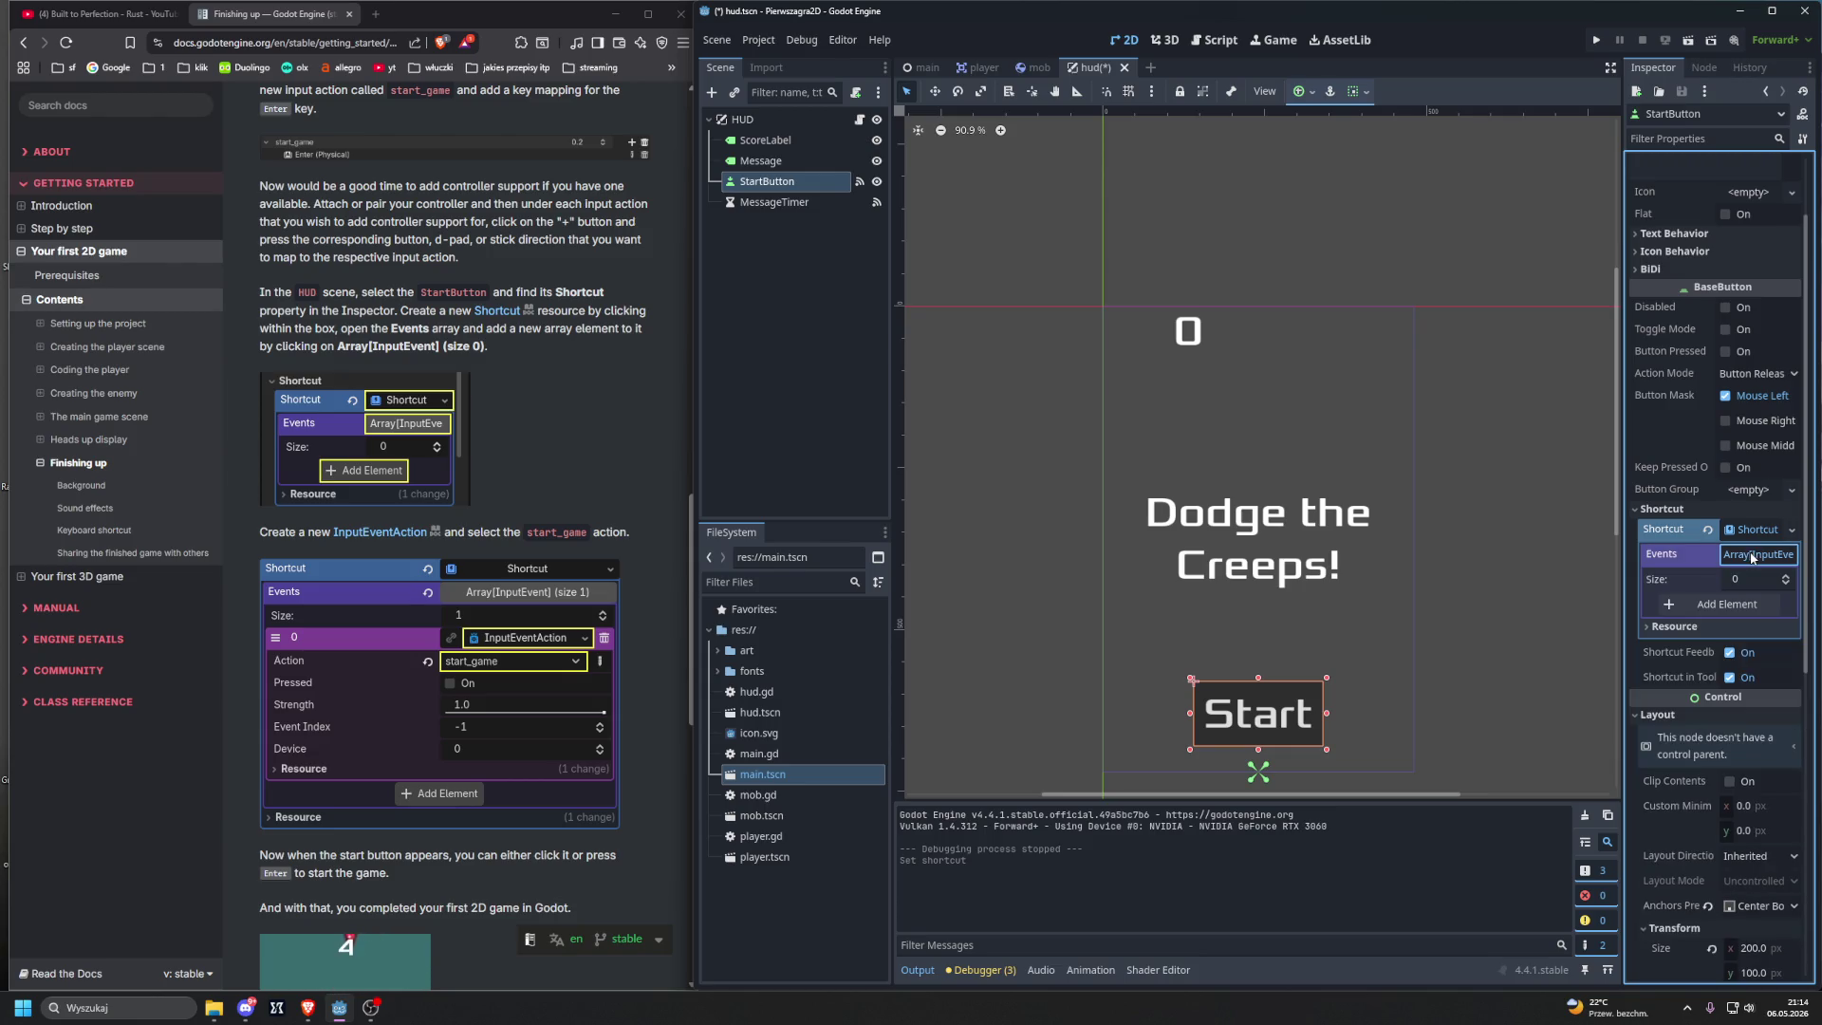
click(1719, 608)
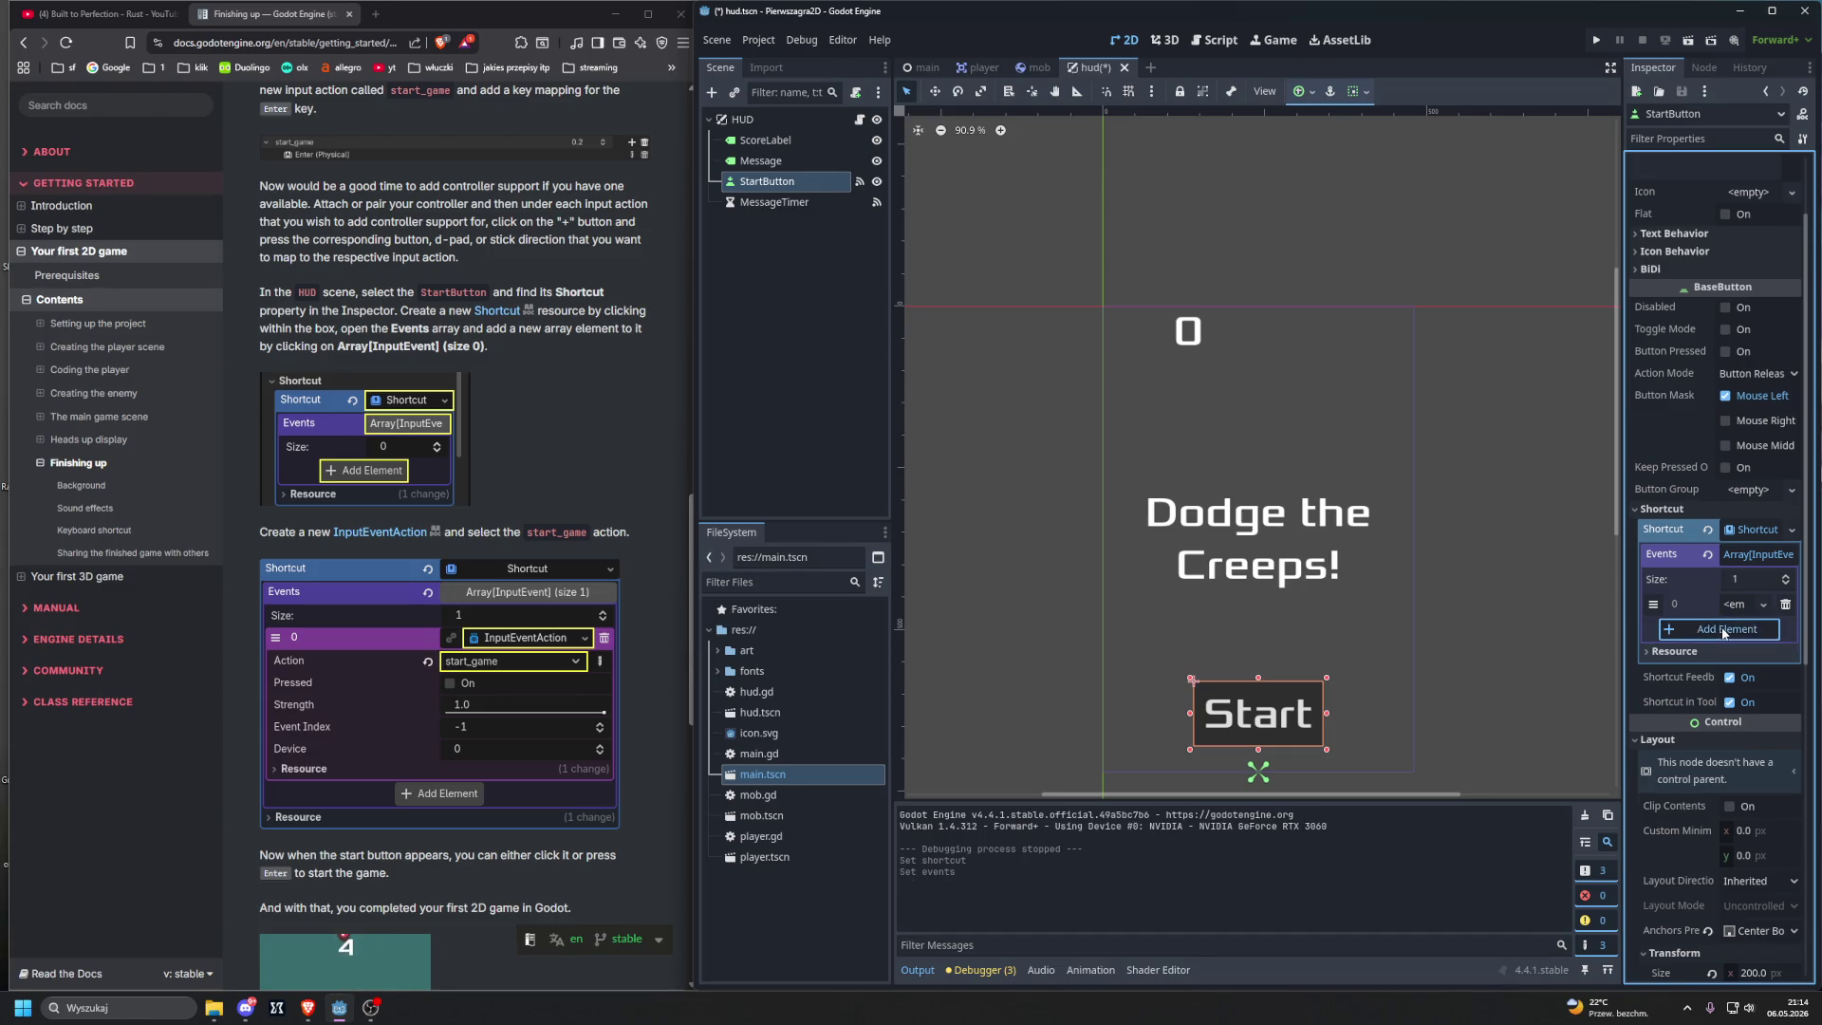
click(1725, 630)
click(1784, 632)
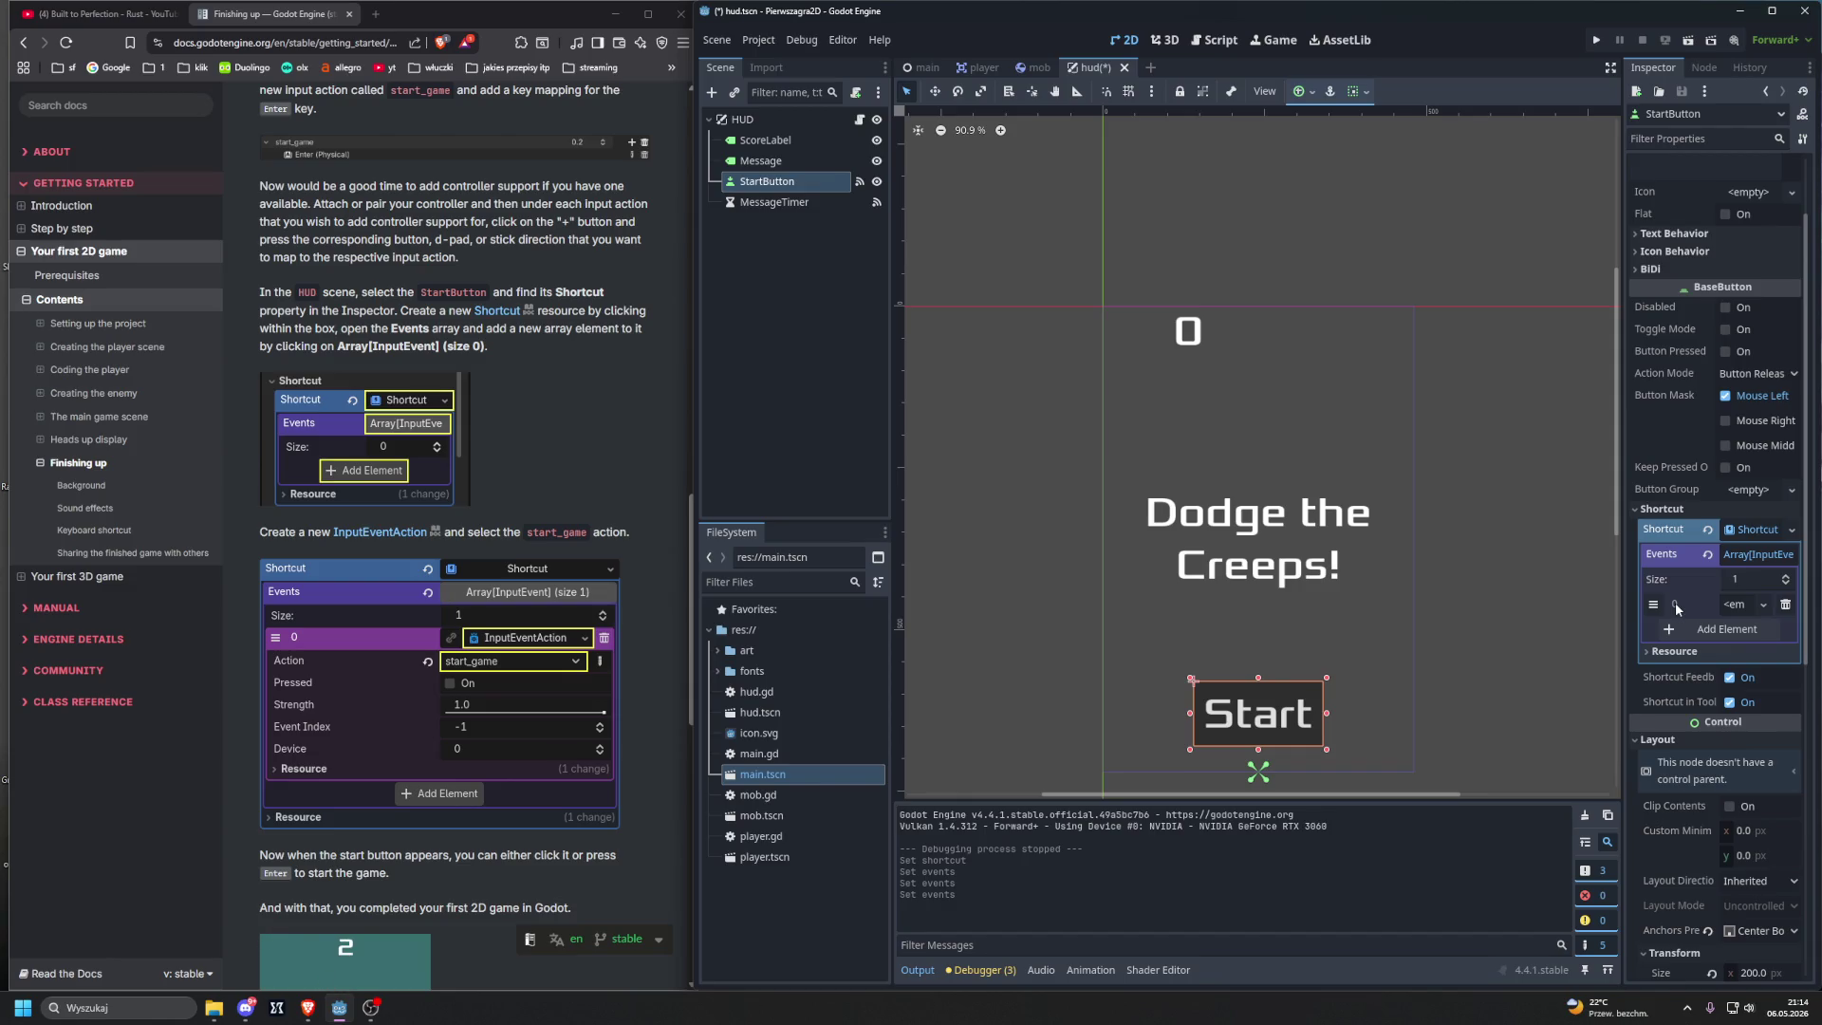
click(1736, 608)
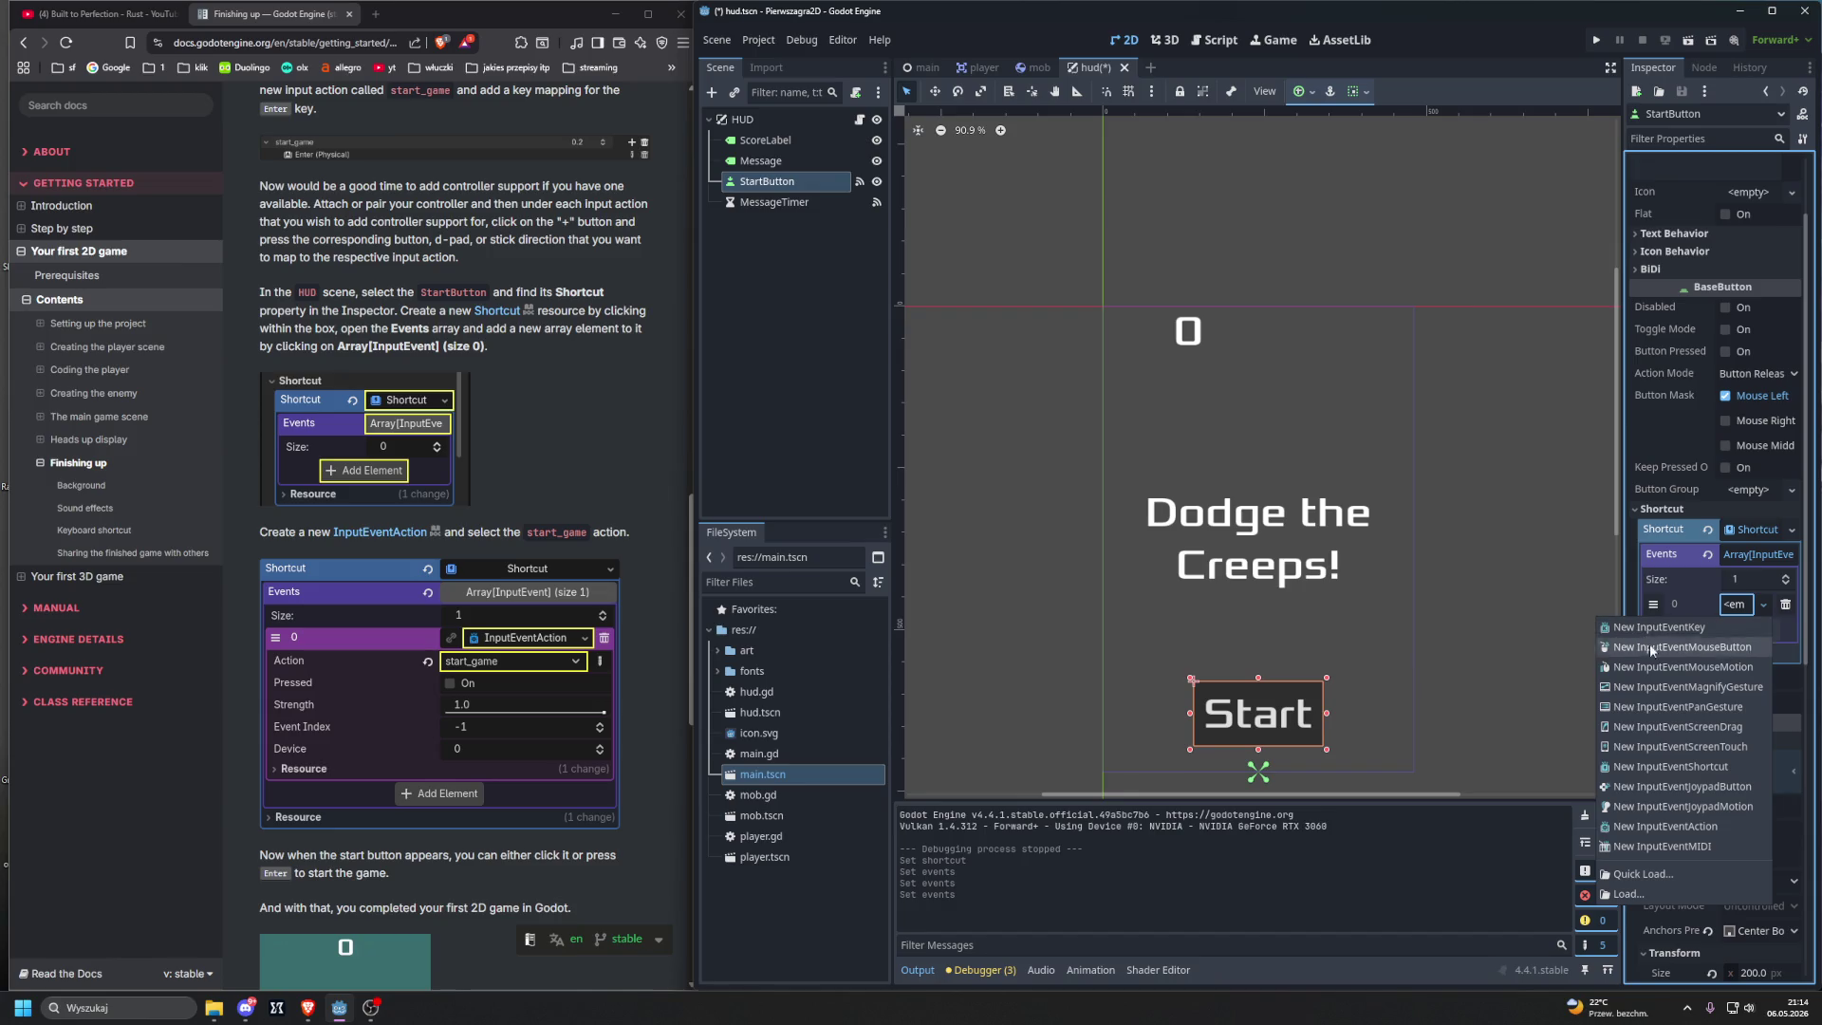
click(1663, 828)
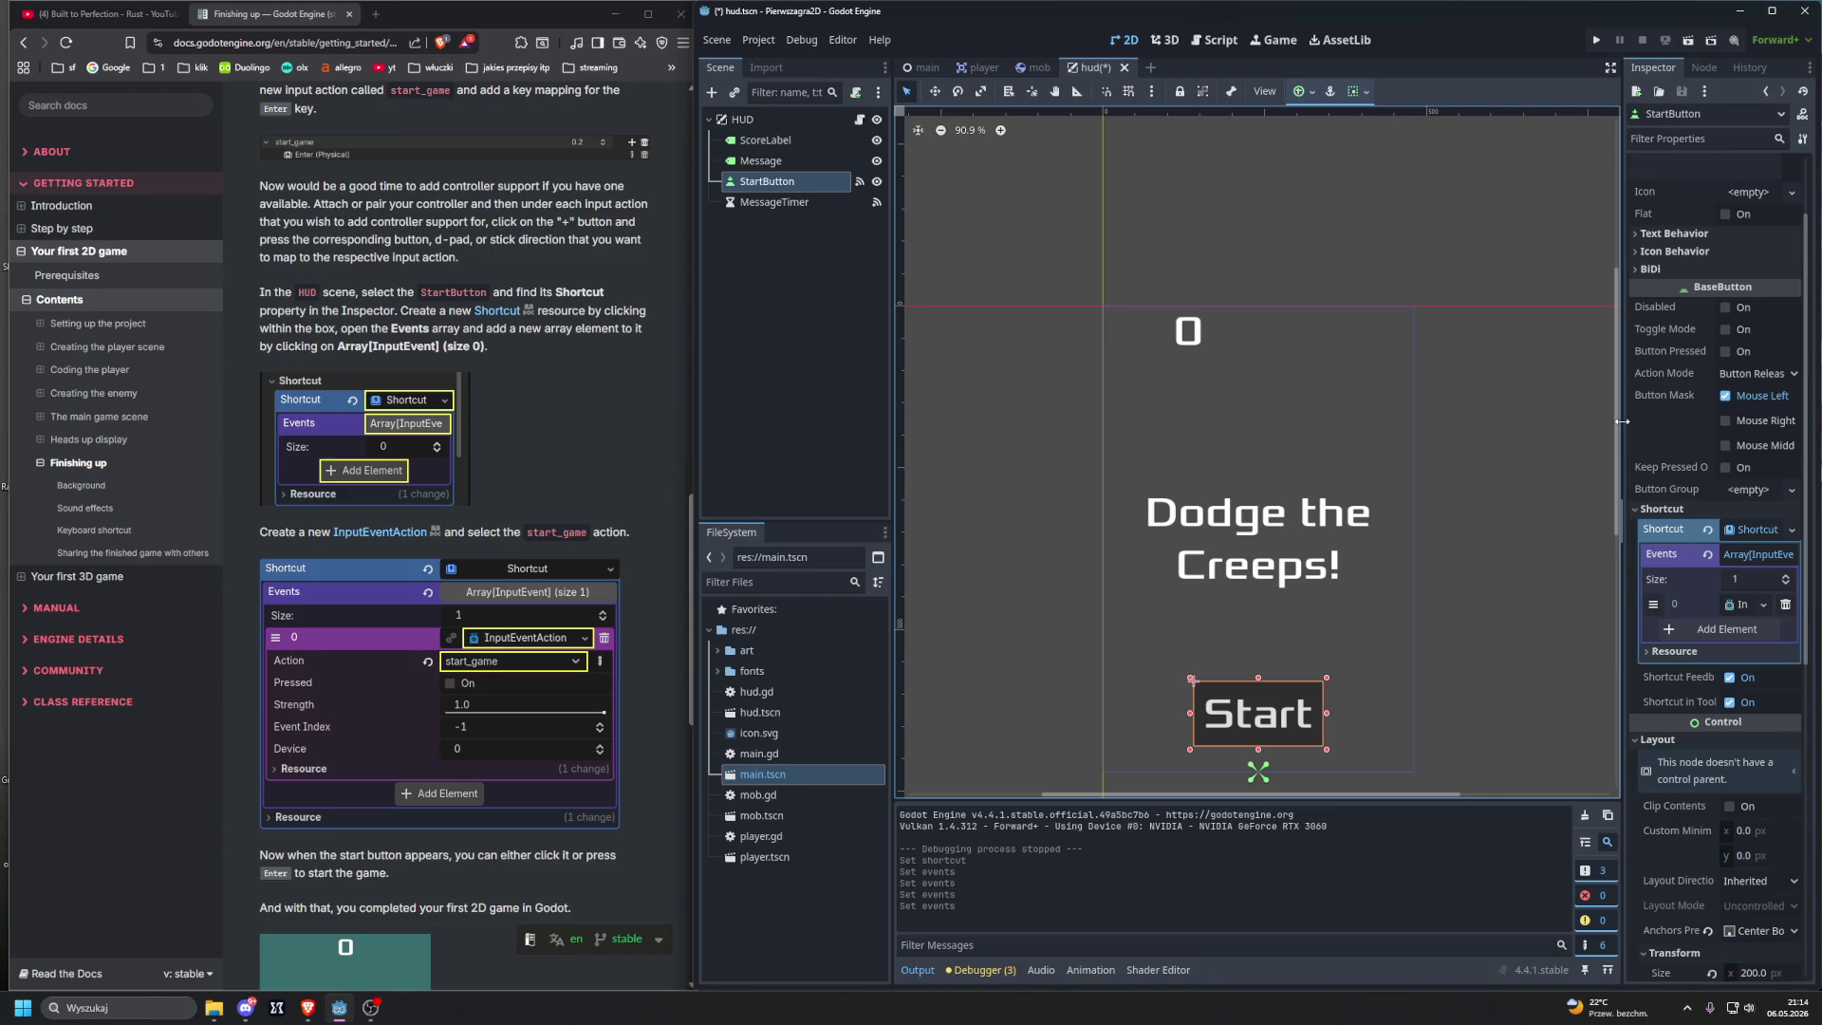
mouse_move(1623, 422)
mouse_down()
mouse_move(1371, 425)
mouse_move(1470, 424)
mouse_up()
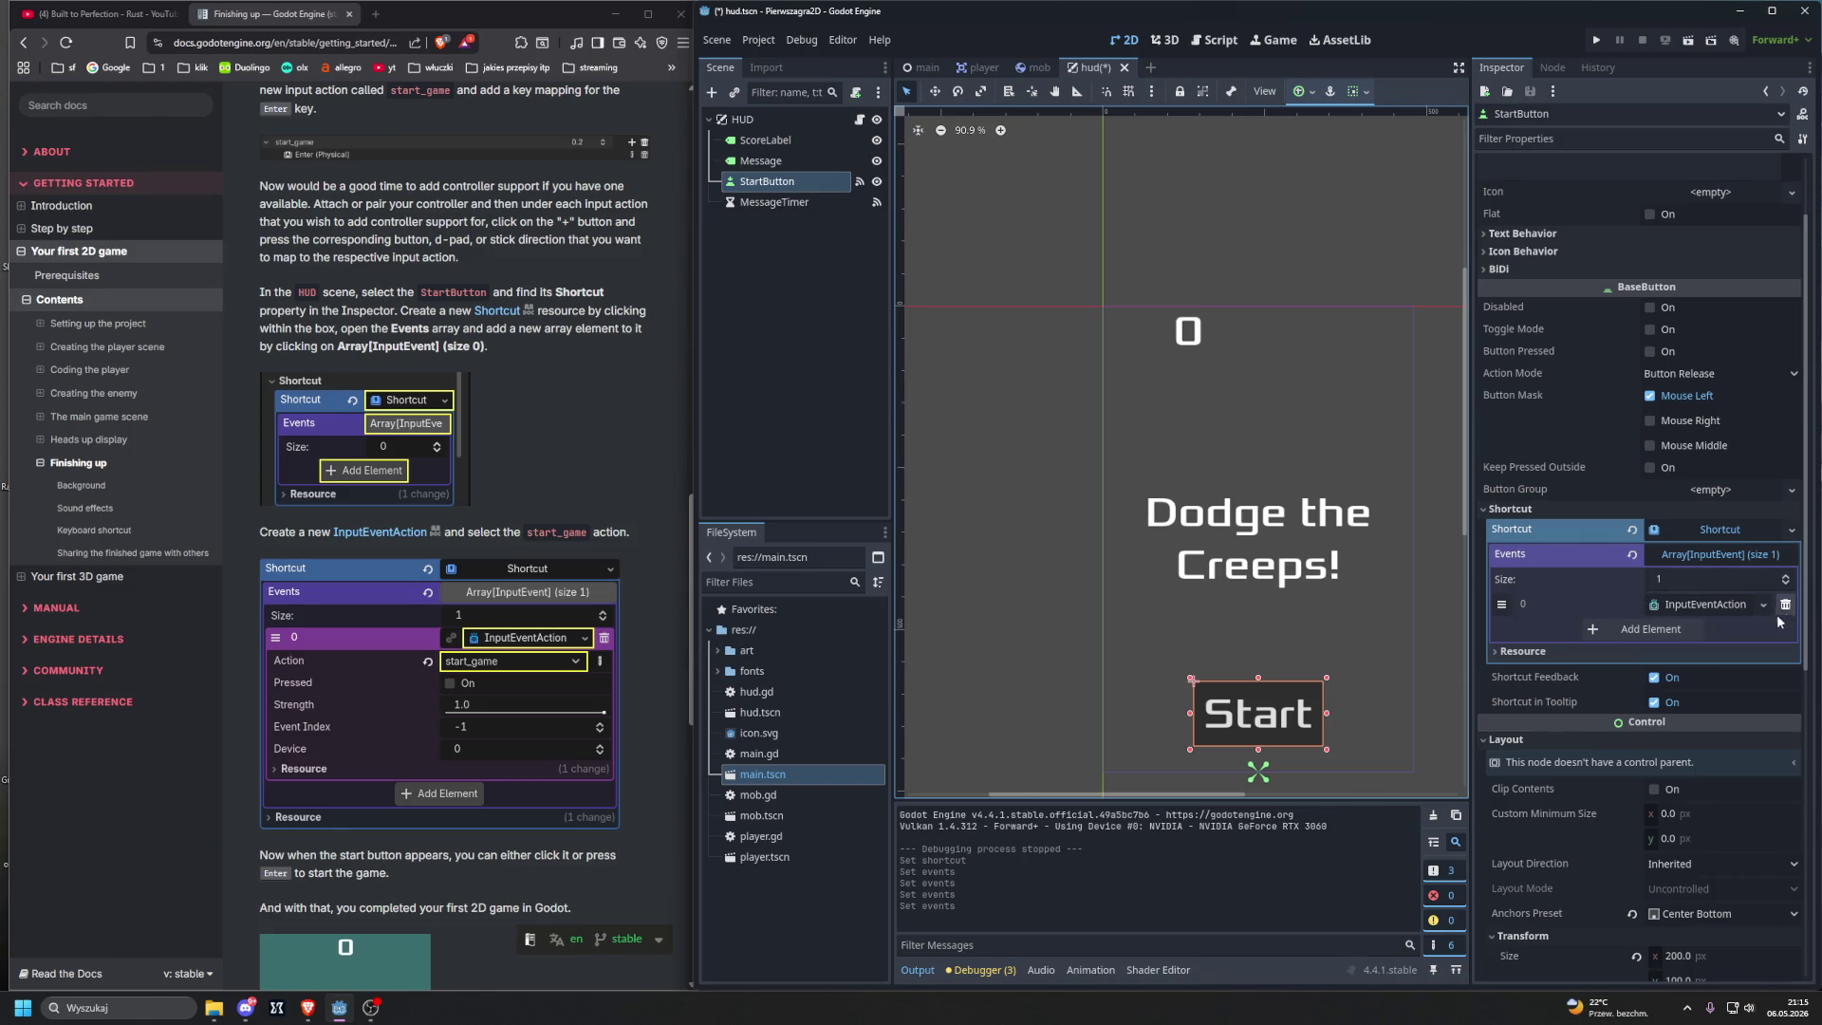
Step: Set the InputEventAction's Action to start_game with Pressed switched off
click(1492, 650)
click(1491, 650)
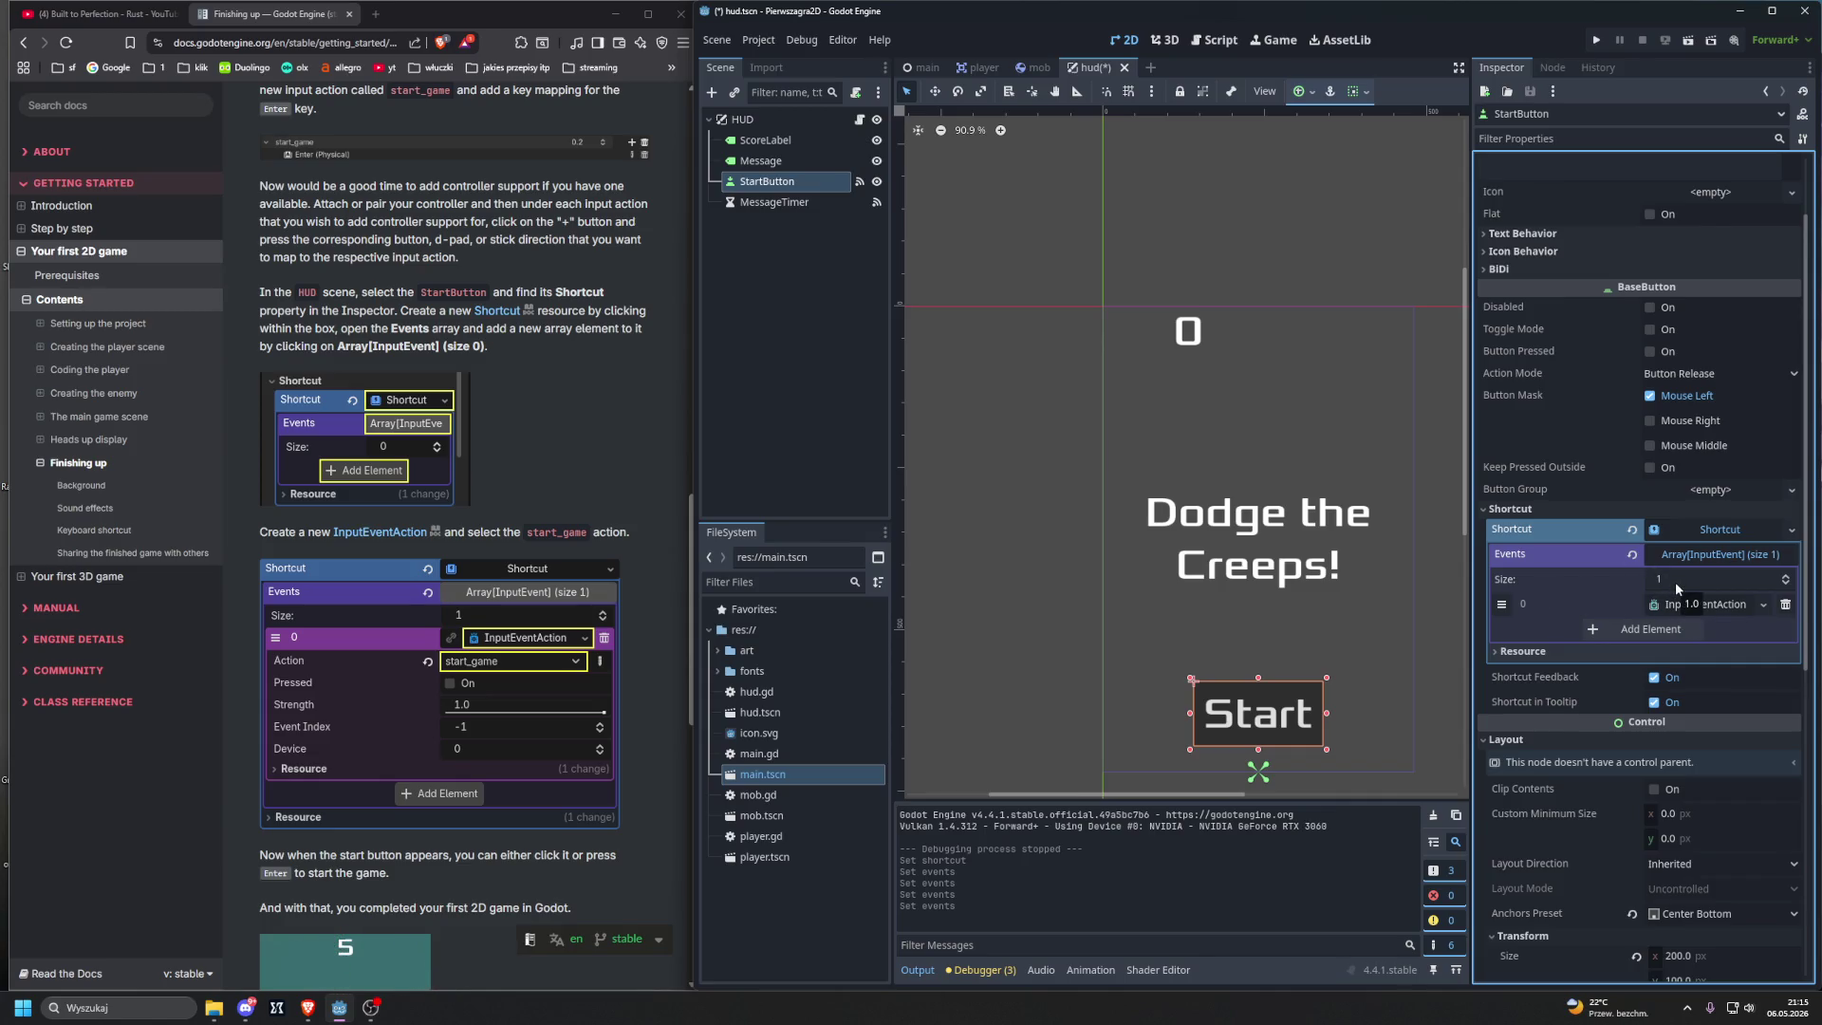
click(1678, 583)
click(1696, 607)
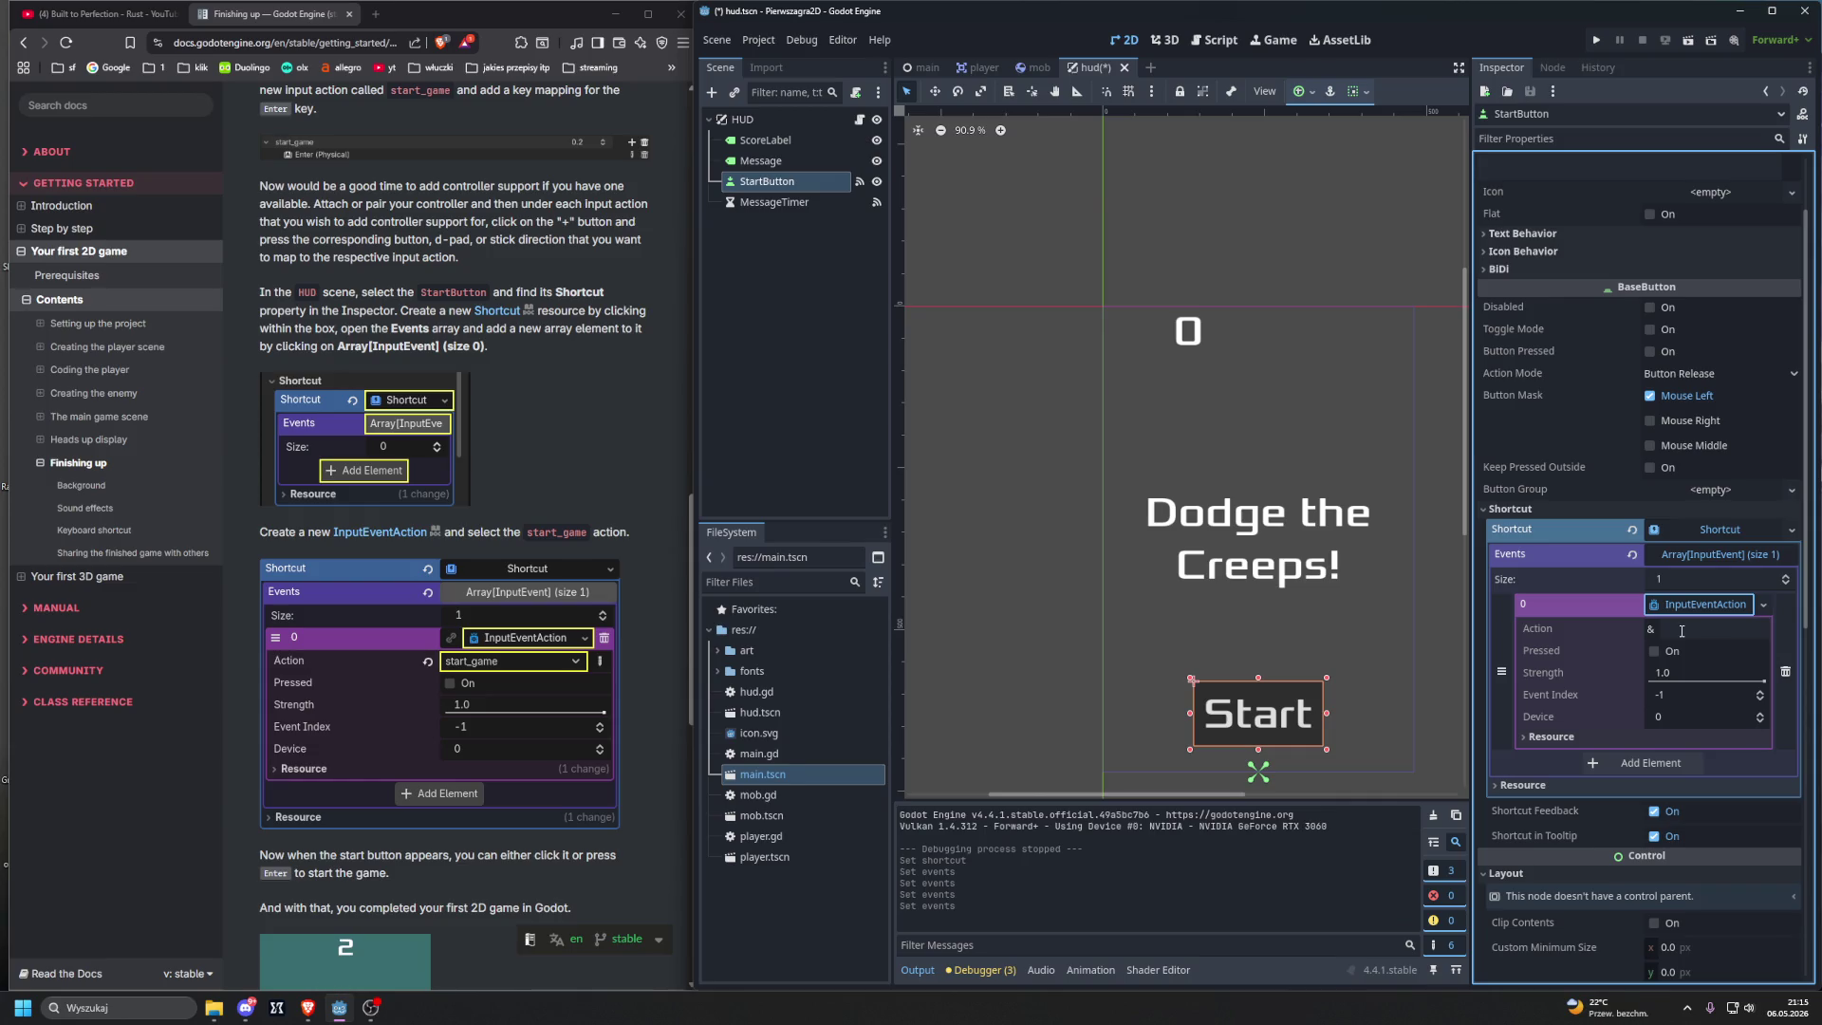
click(1682, 630)
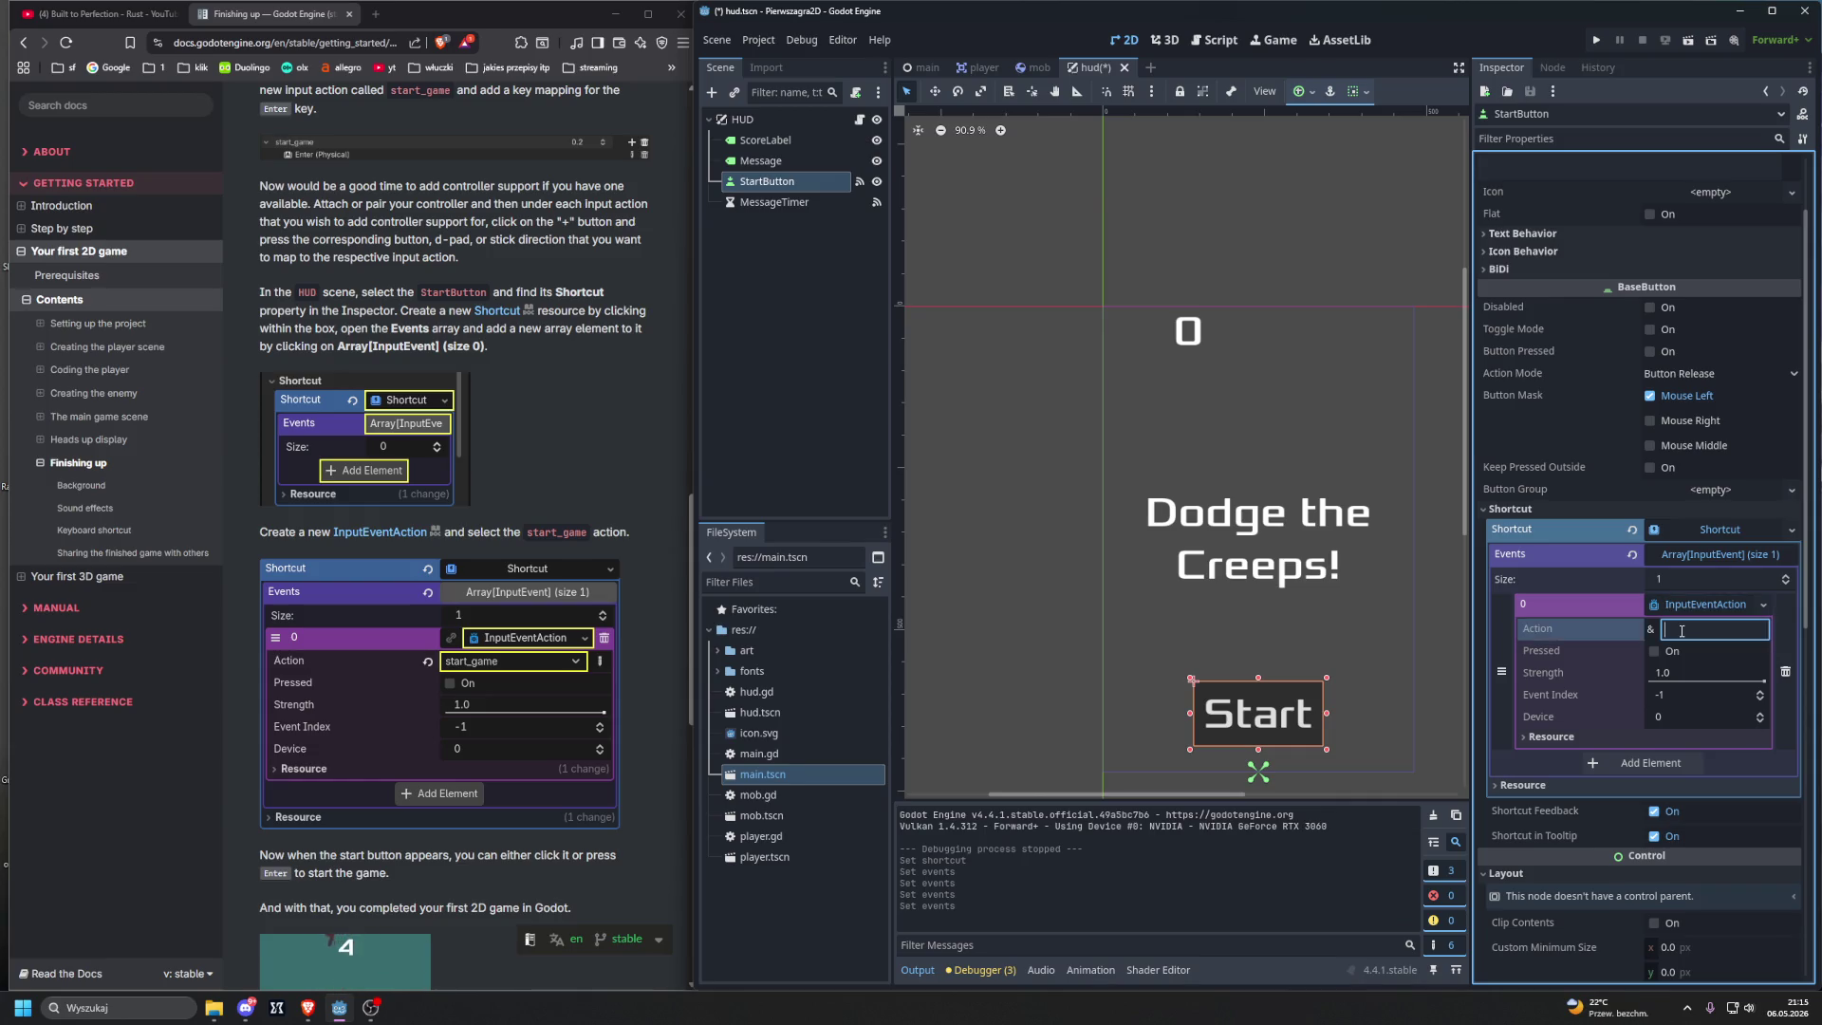
text(start)
key(Return)
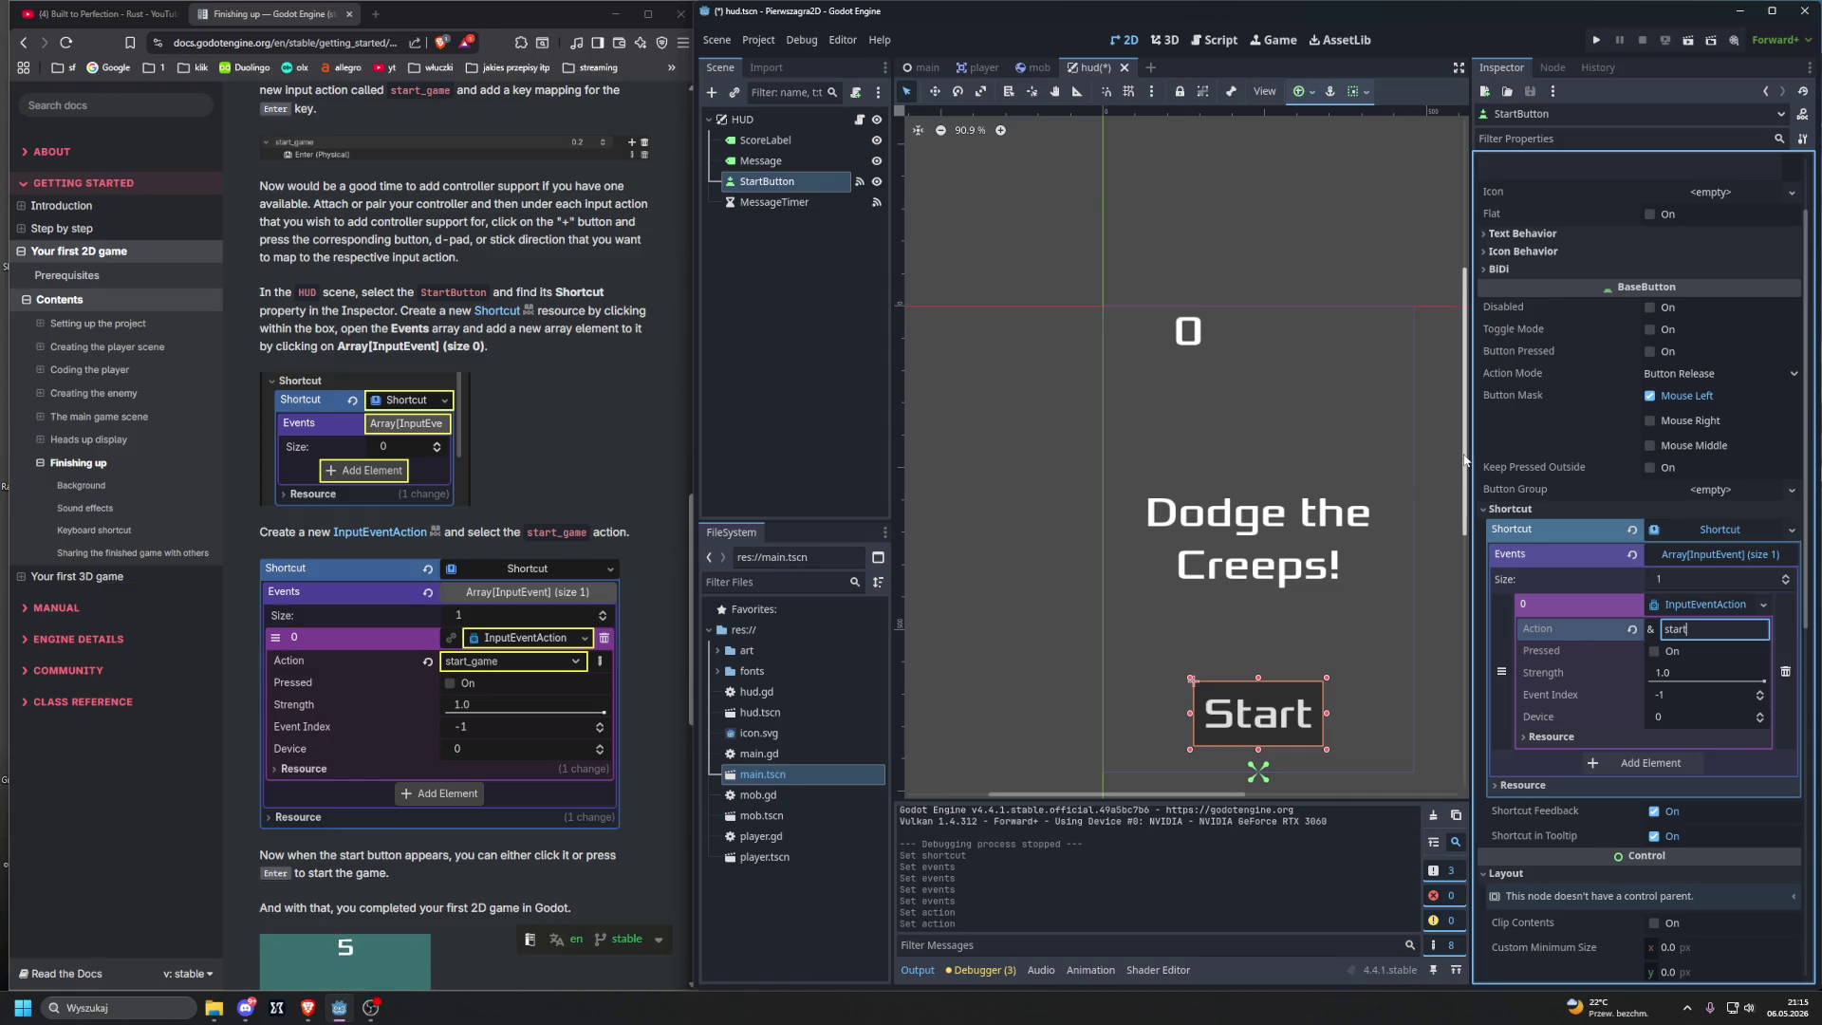
text(_game)
click(1699, 652)
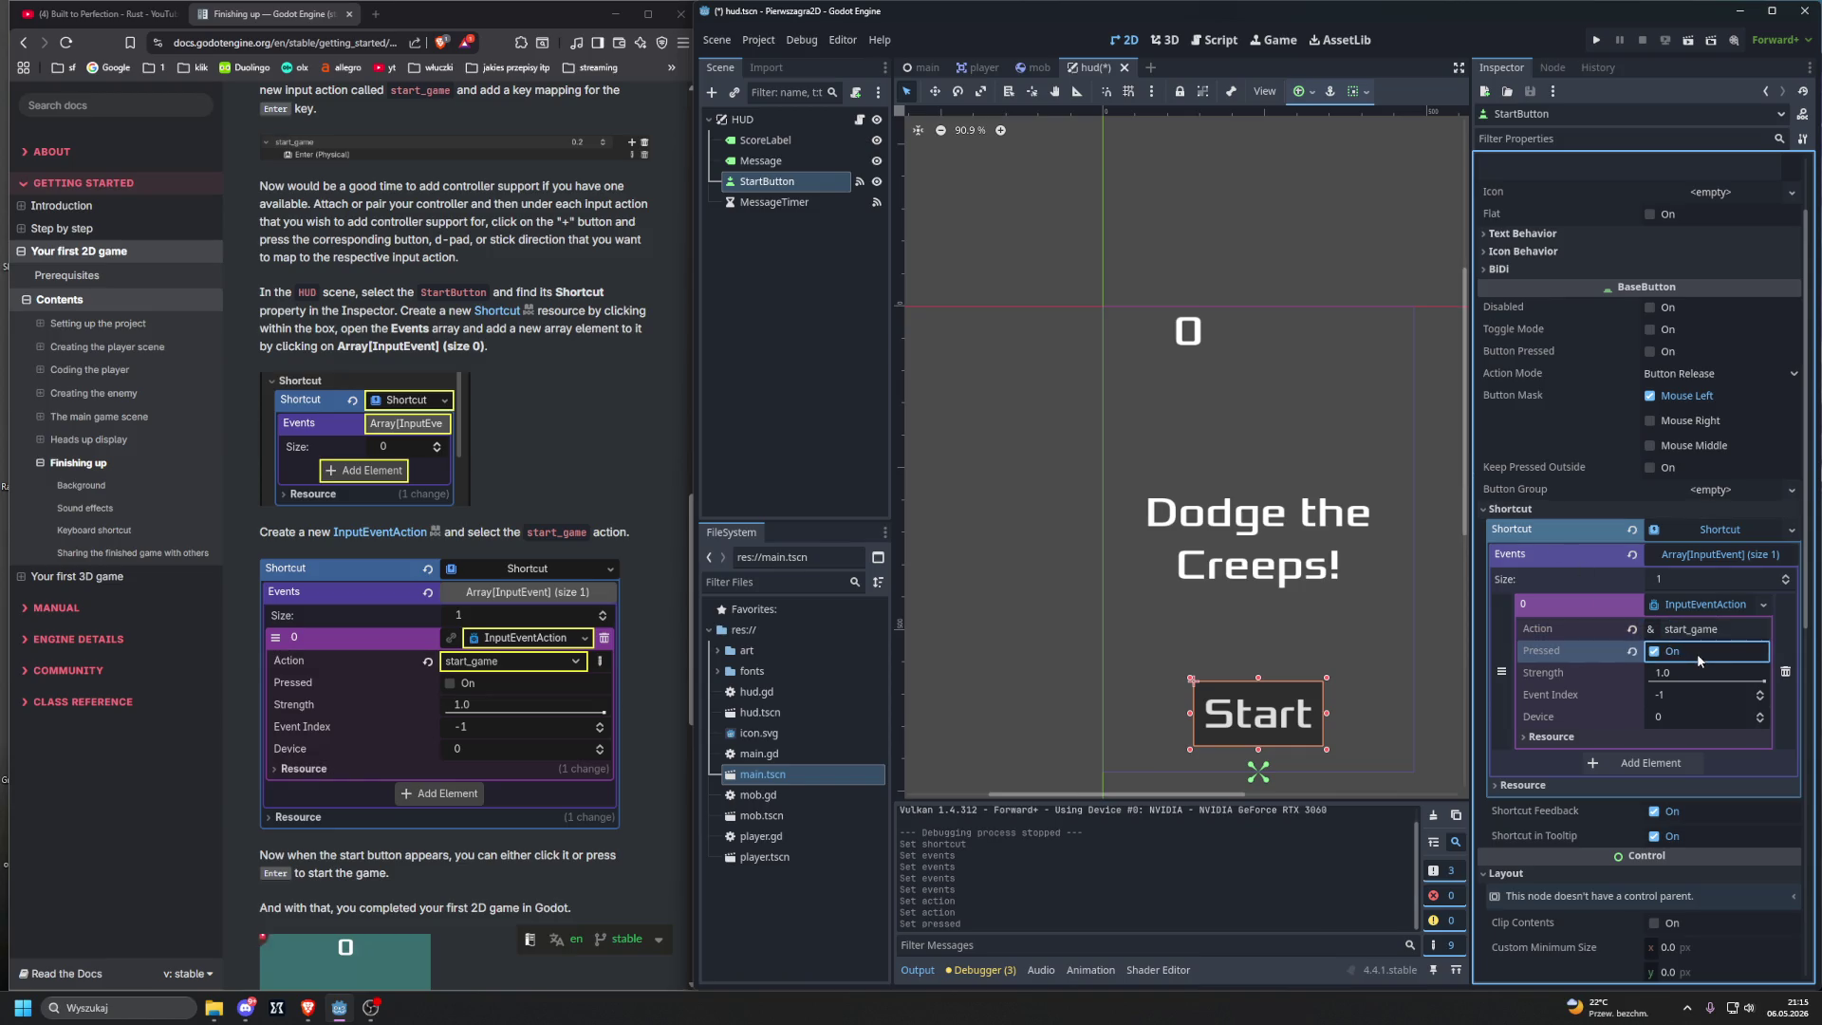
click(1738, 630)
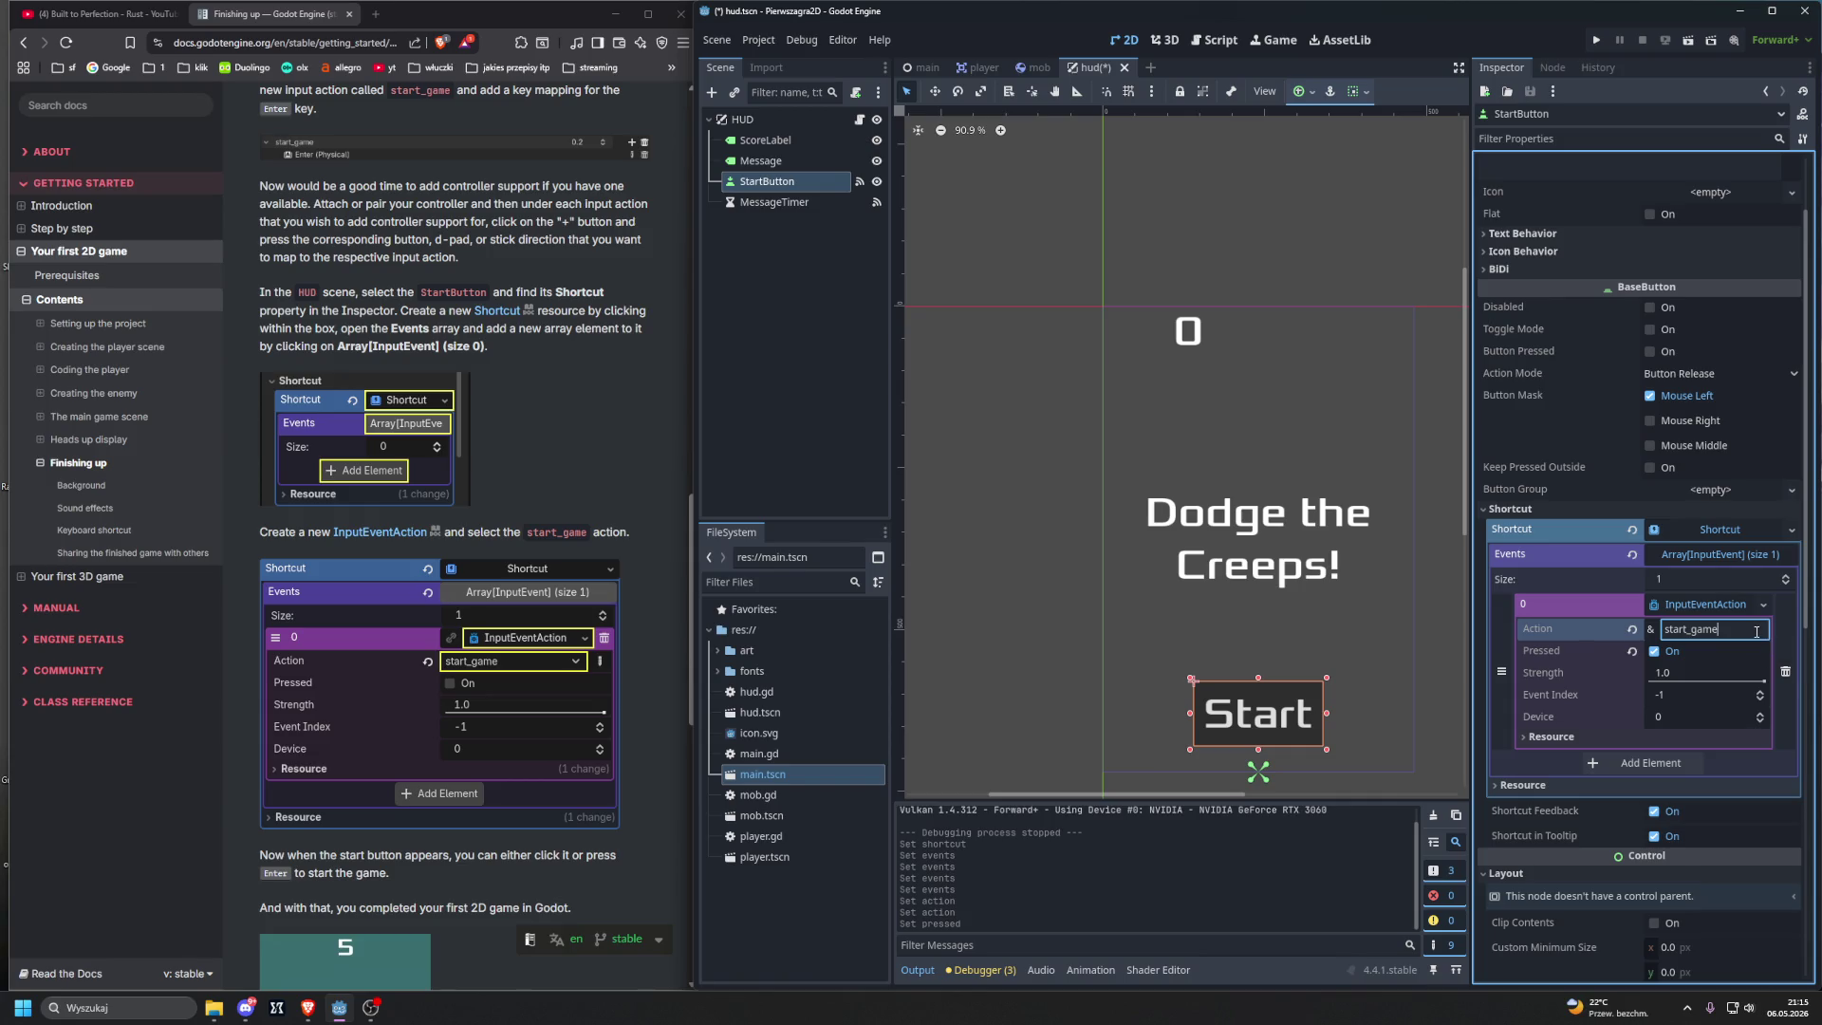
click(1672, 652)
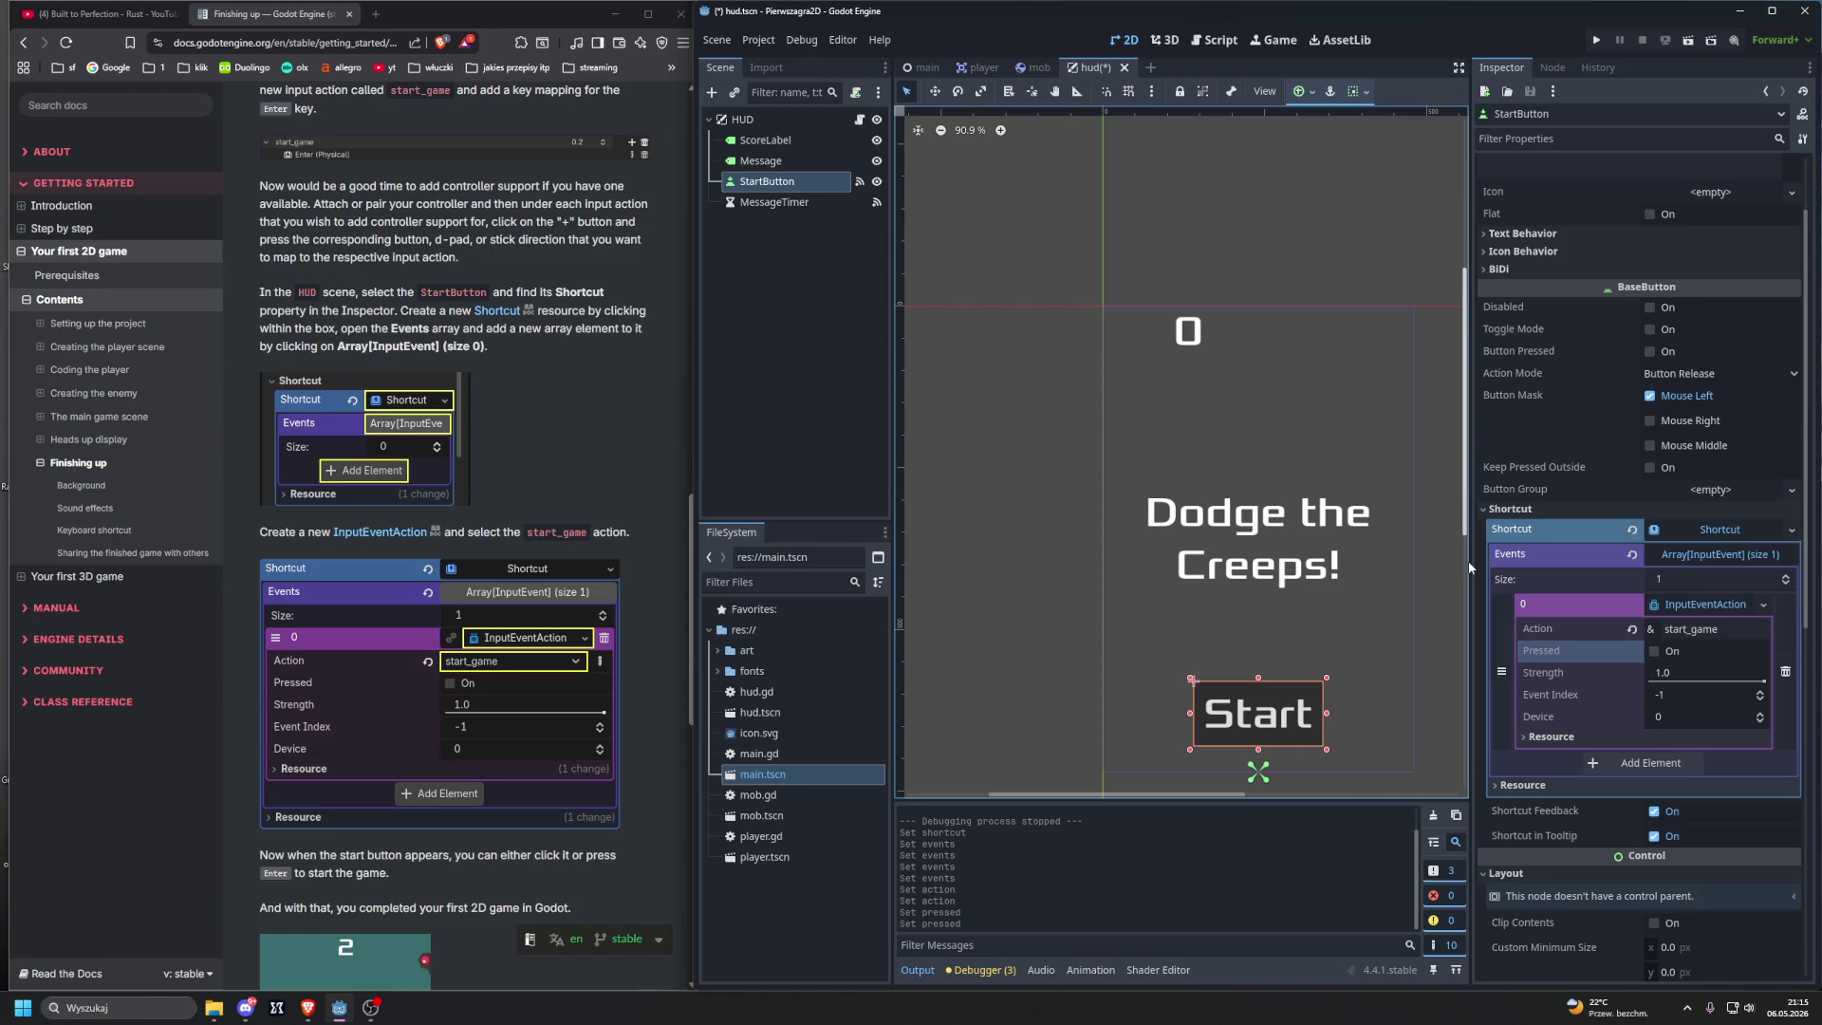
Step: Adjust the Inspector property list width and toggle the editor between fullscreen and side-by-side
mouse_move(1471, 560)
mouse_down()
mouse_move(1545, 558)
mouse_move(1454, 558)
mouse_up()
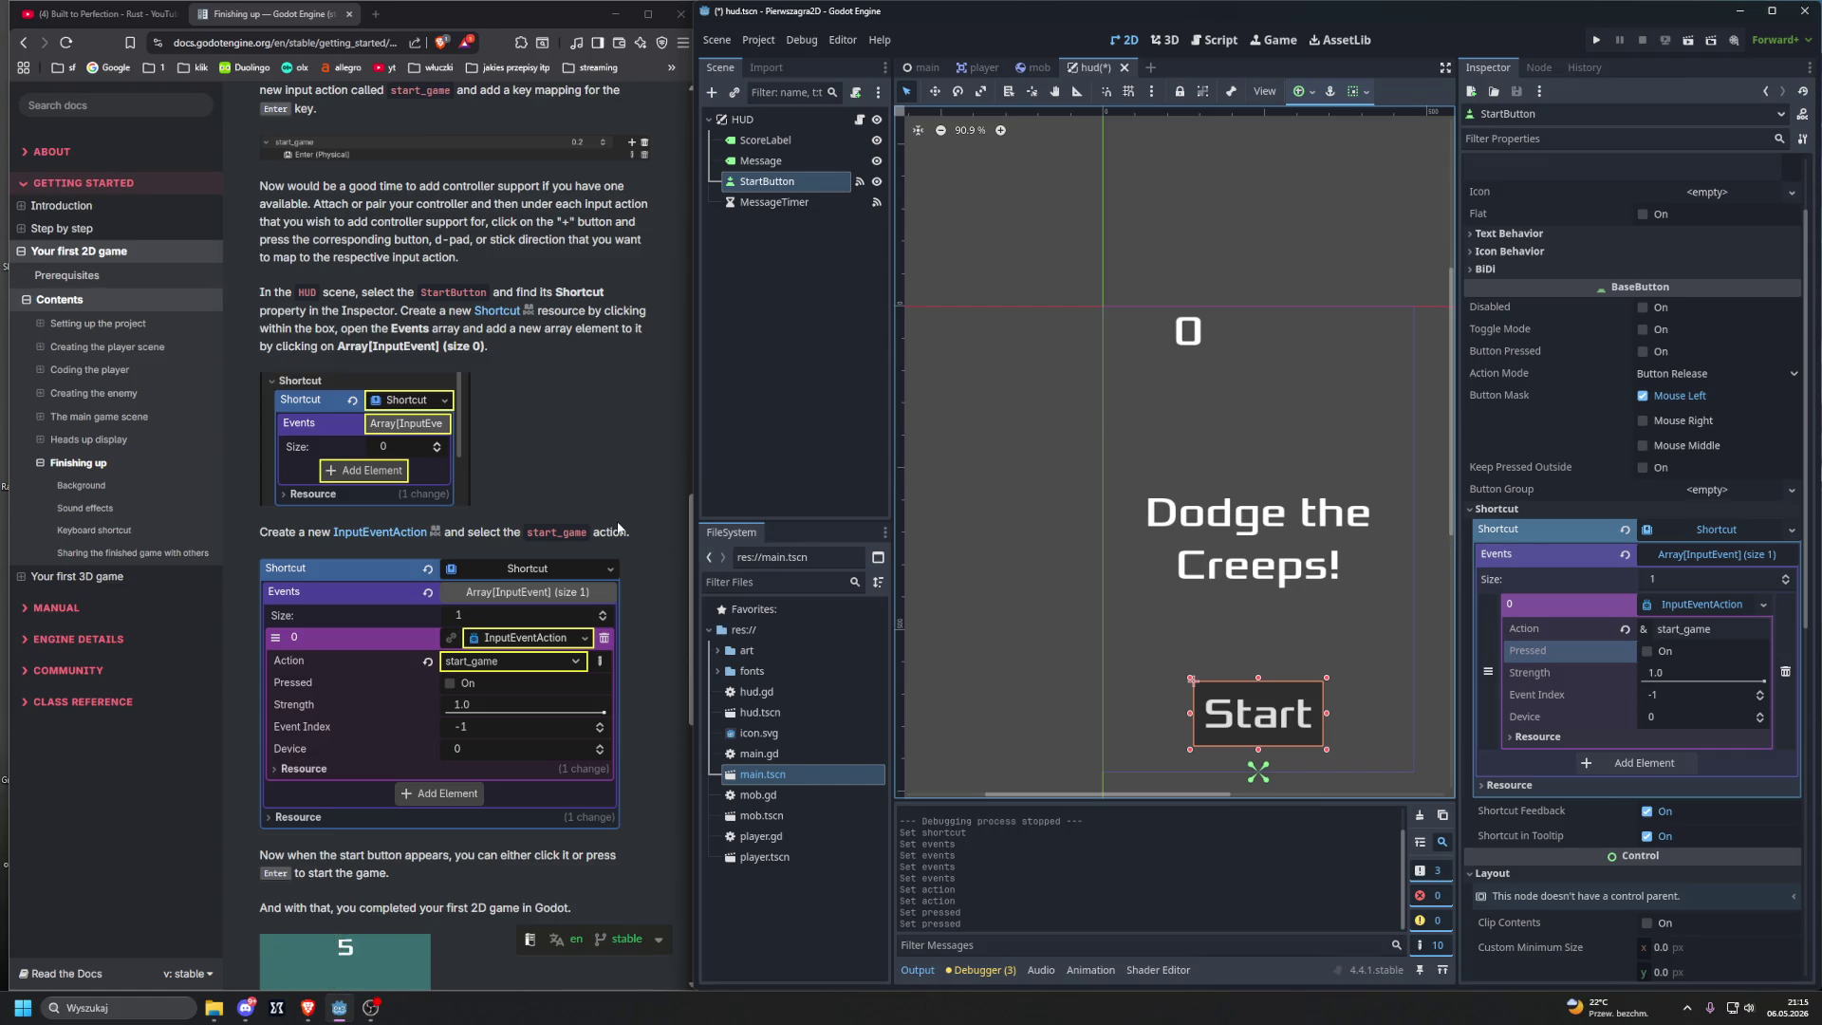
click(1772, 10)
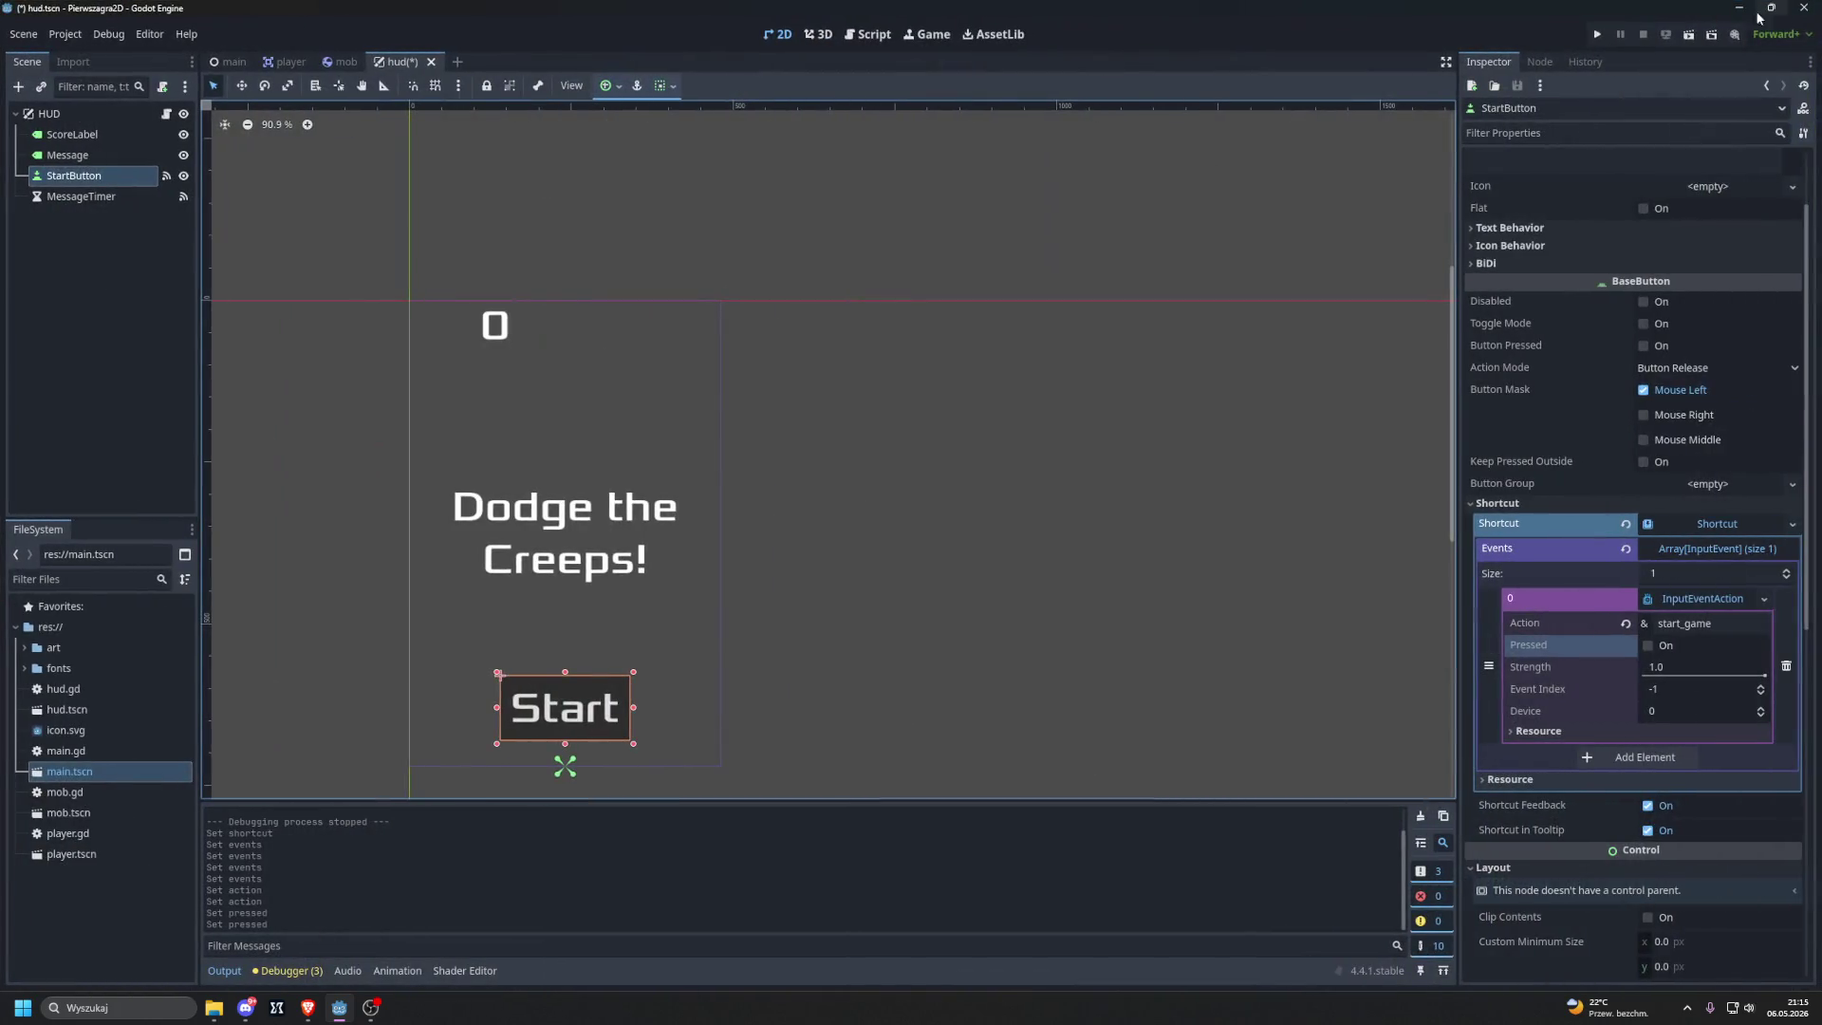
drag(1458, 275, 1449, 271)
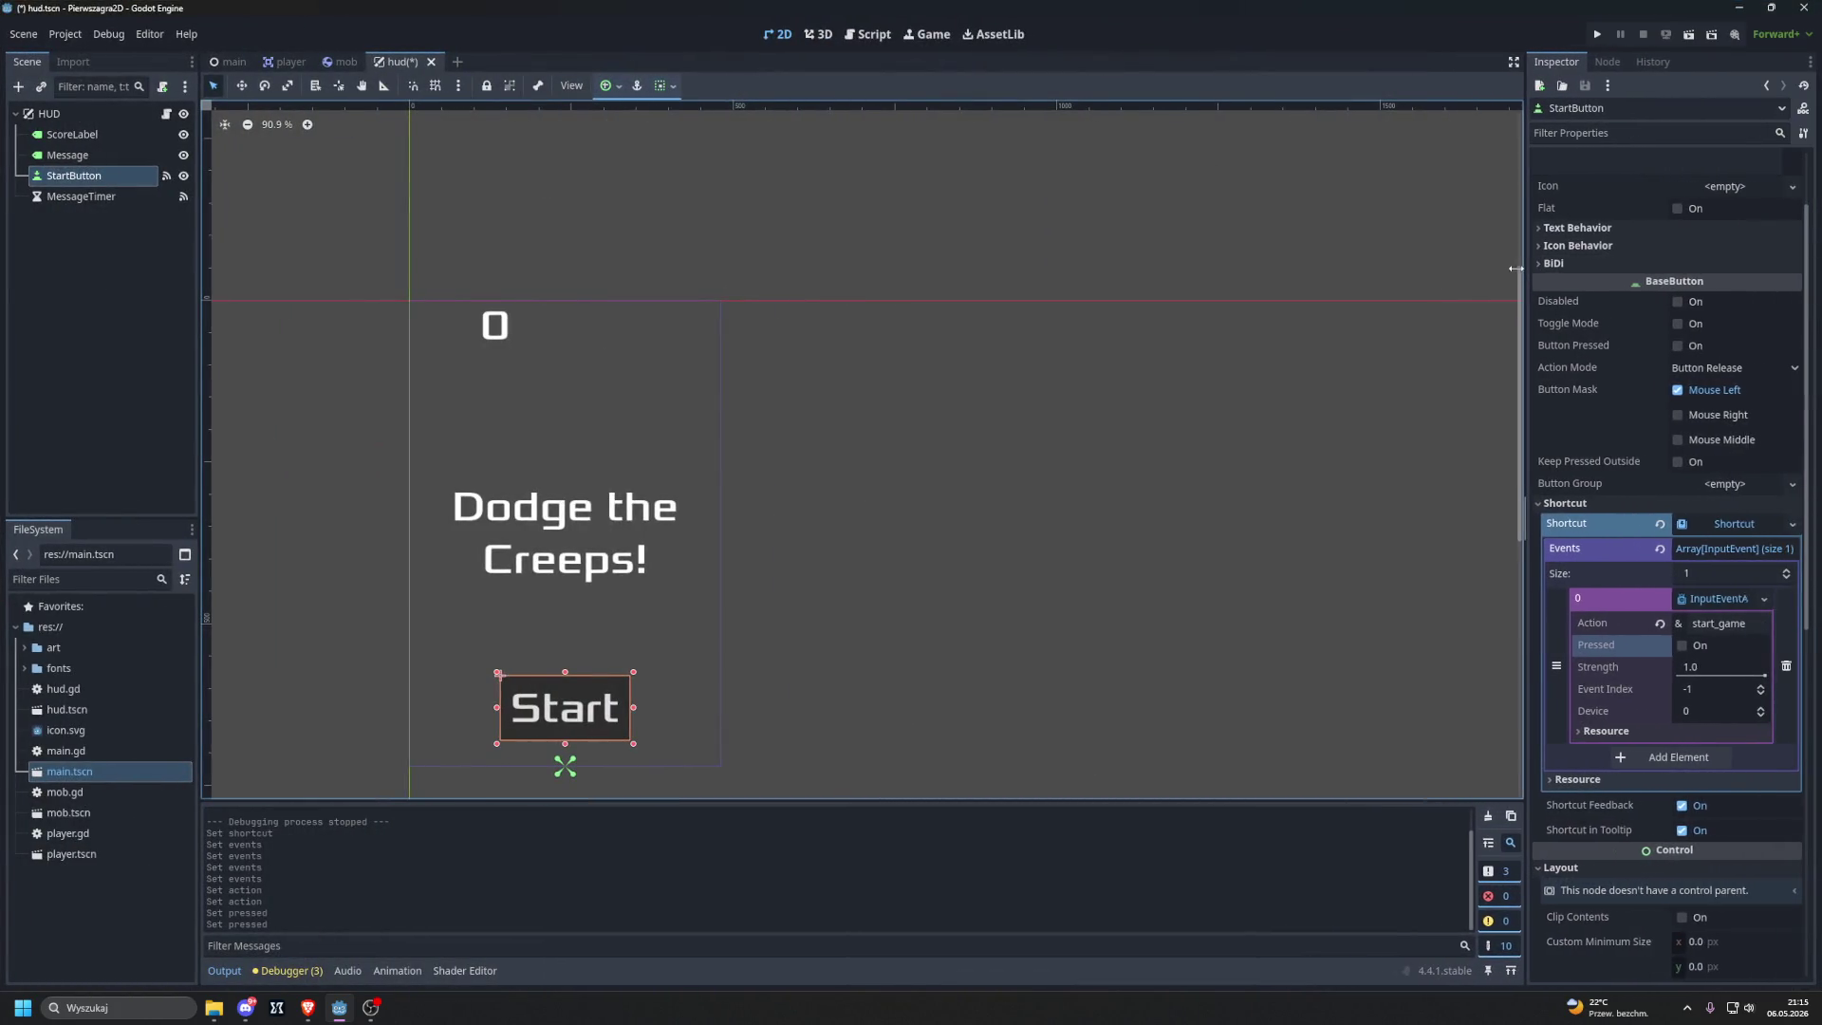
click(1771, 7)
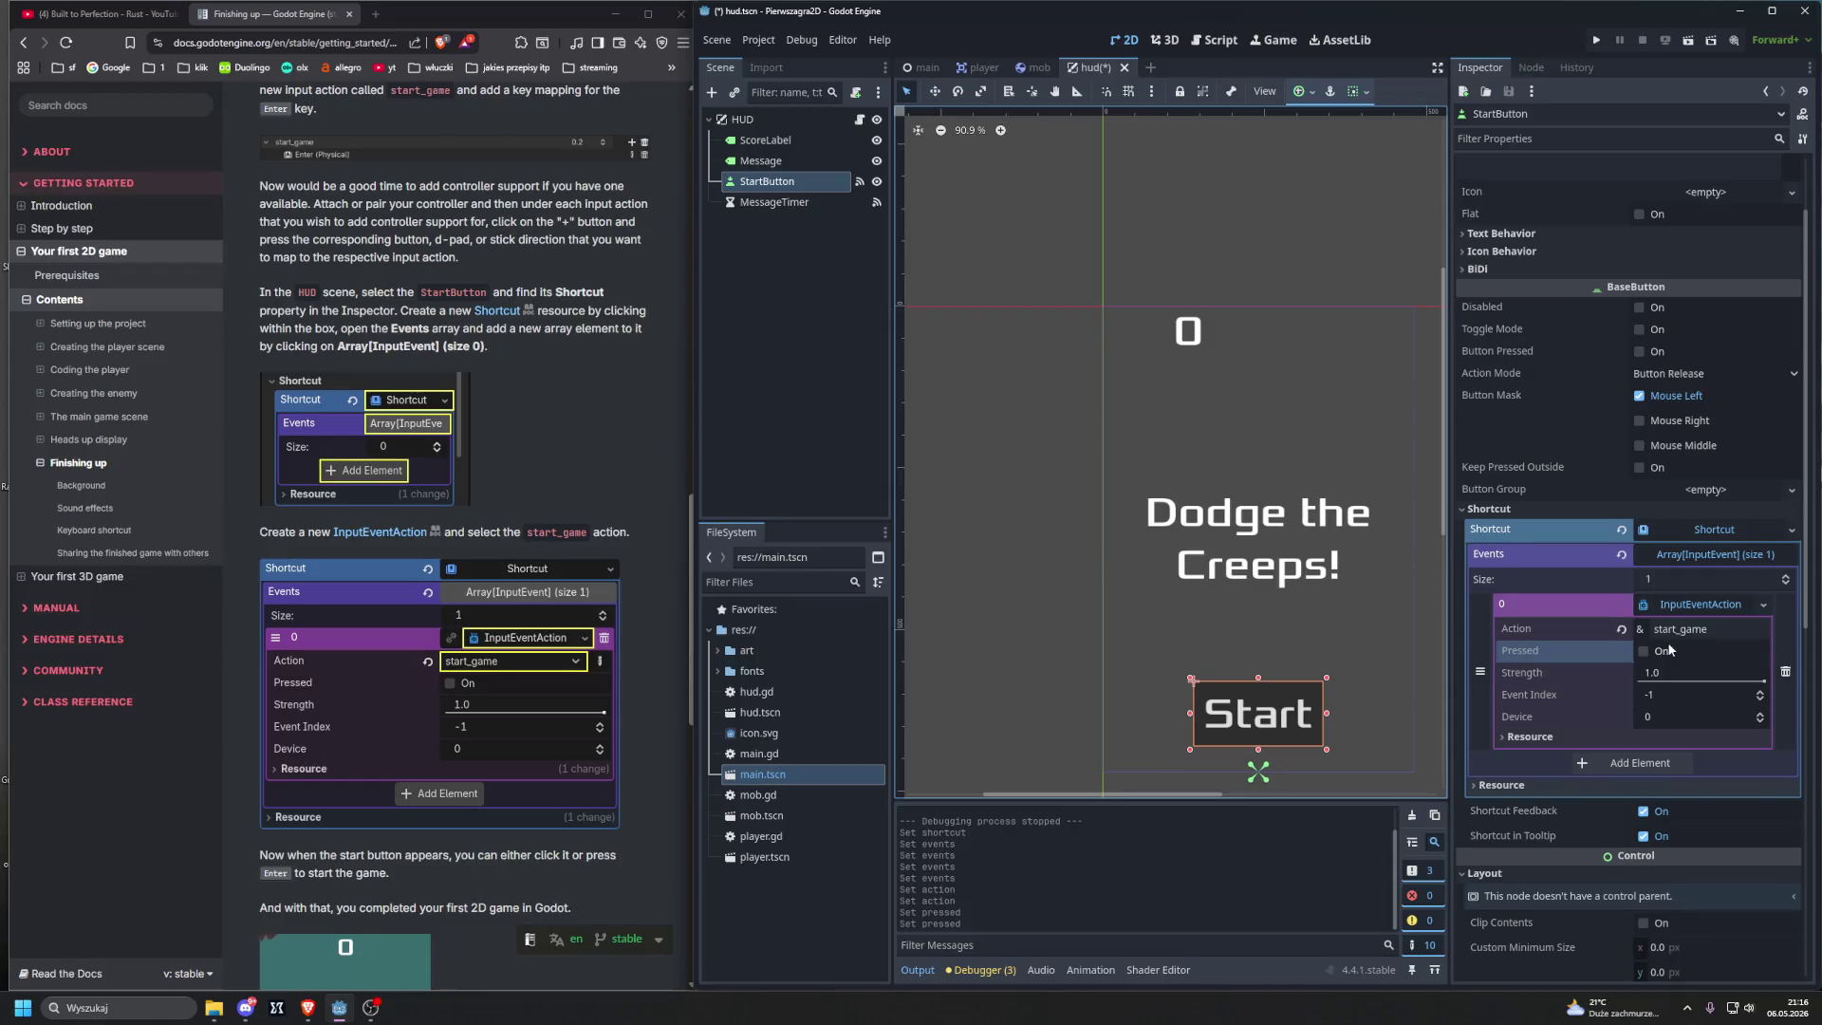
Step: Remove the InputEventAction element from the Shortcut's Events array and add an empty one
click(1709, 531)
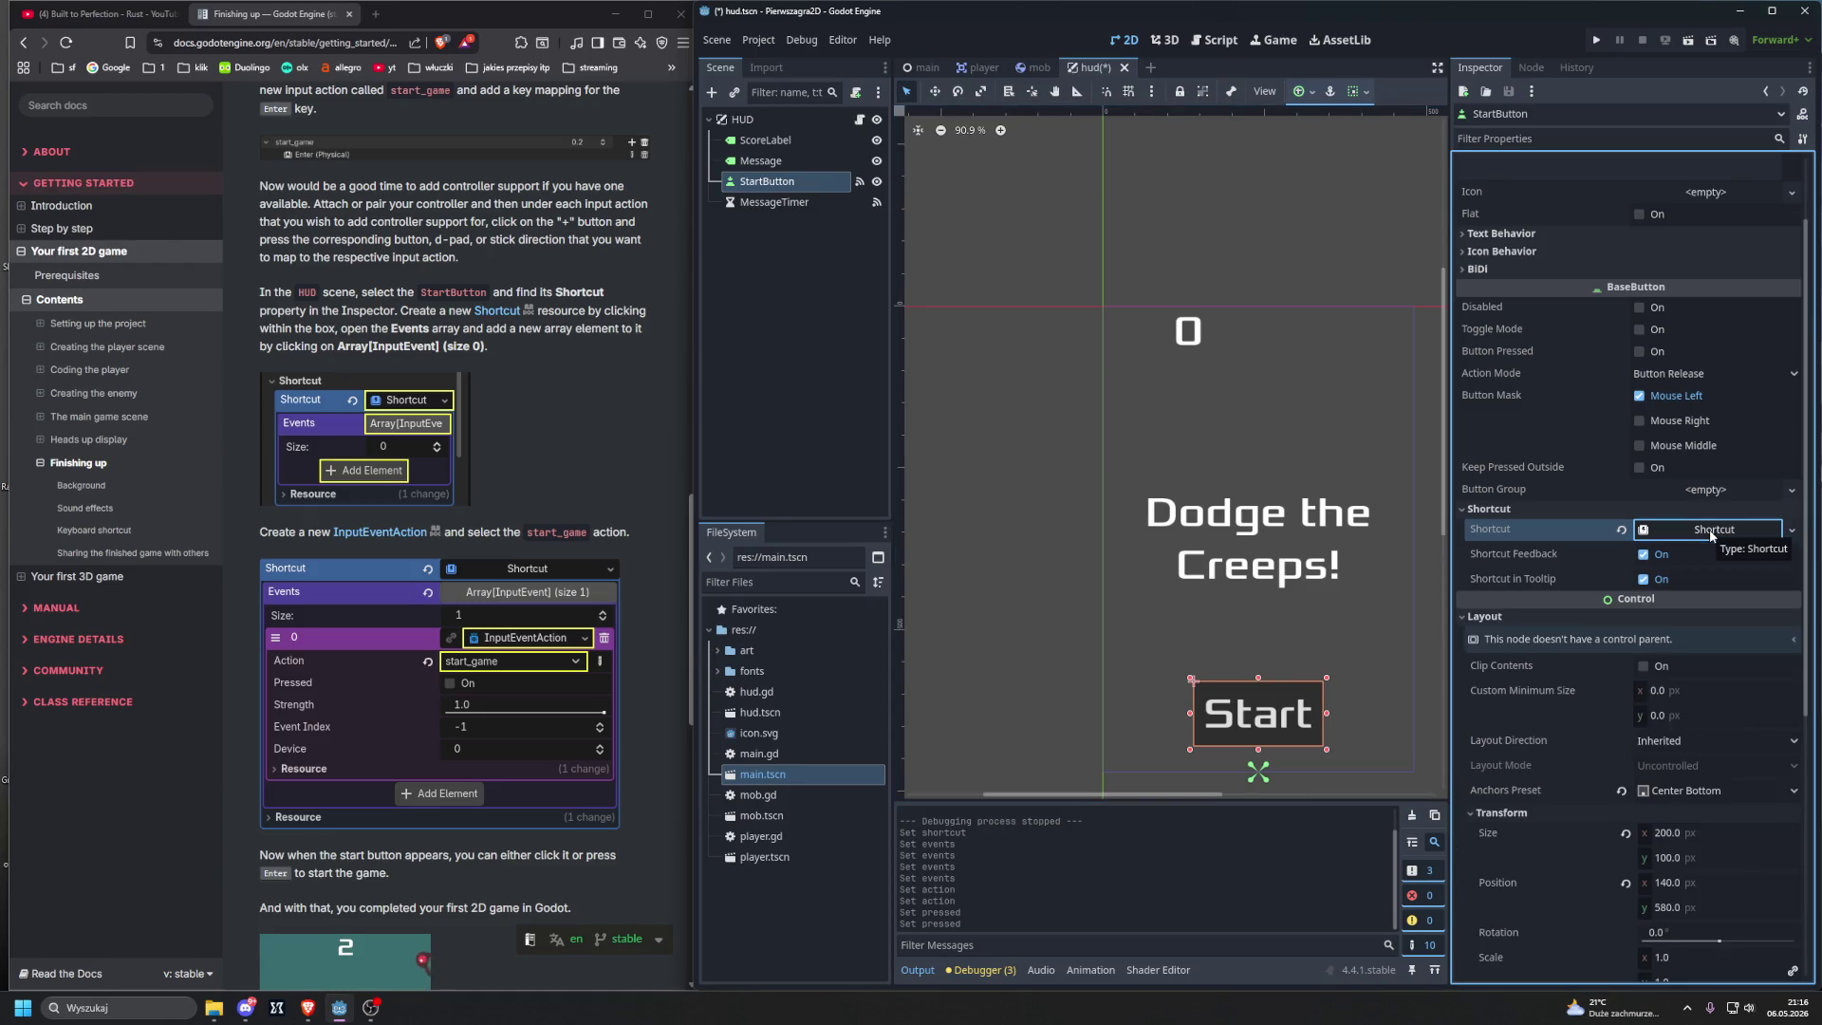
click(1710, 532)
click(1712, 558)
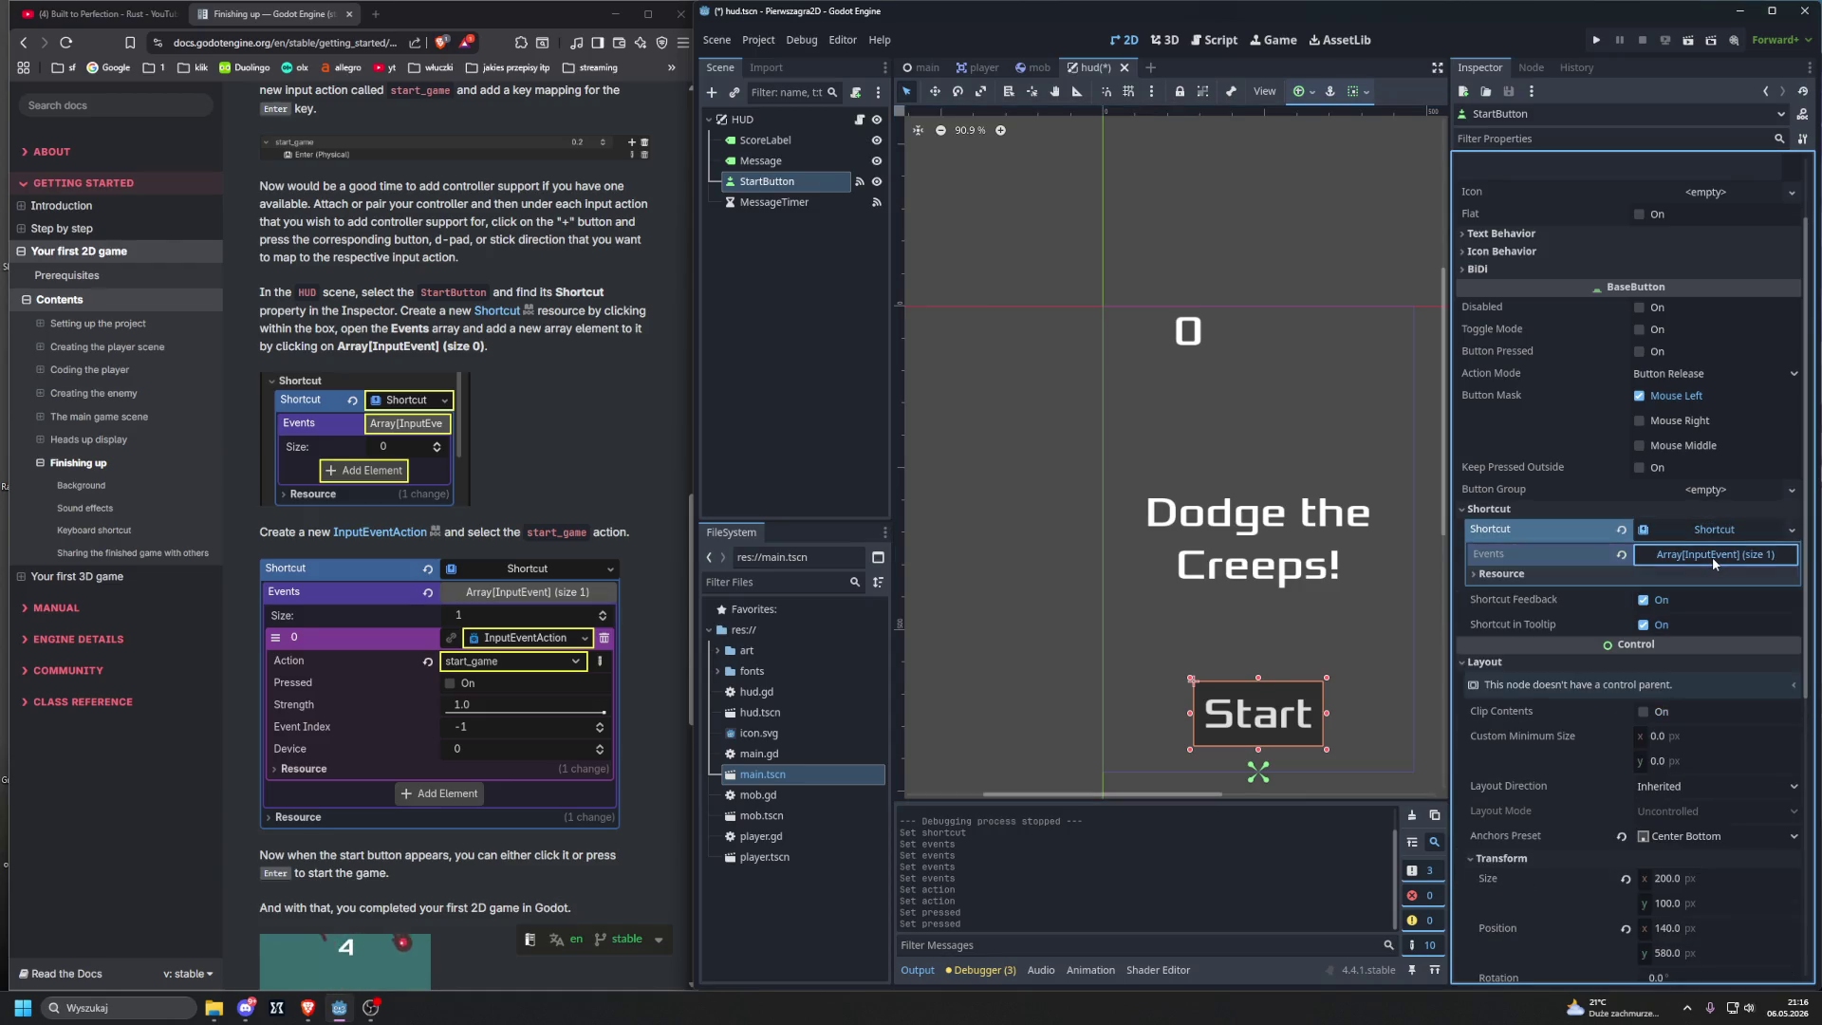
click(1712, 558)
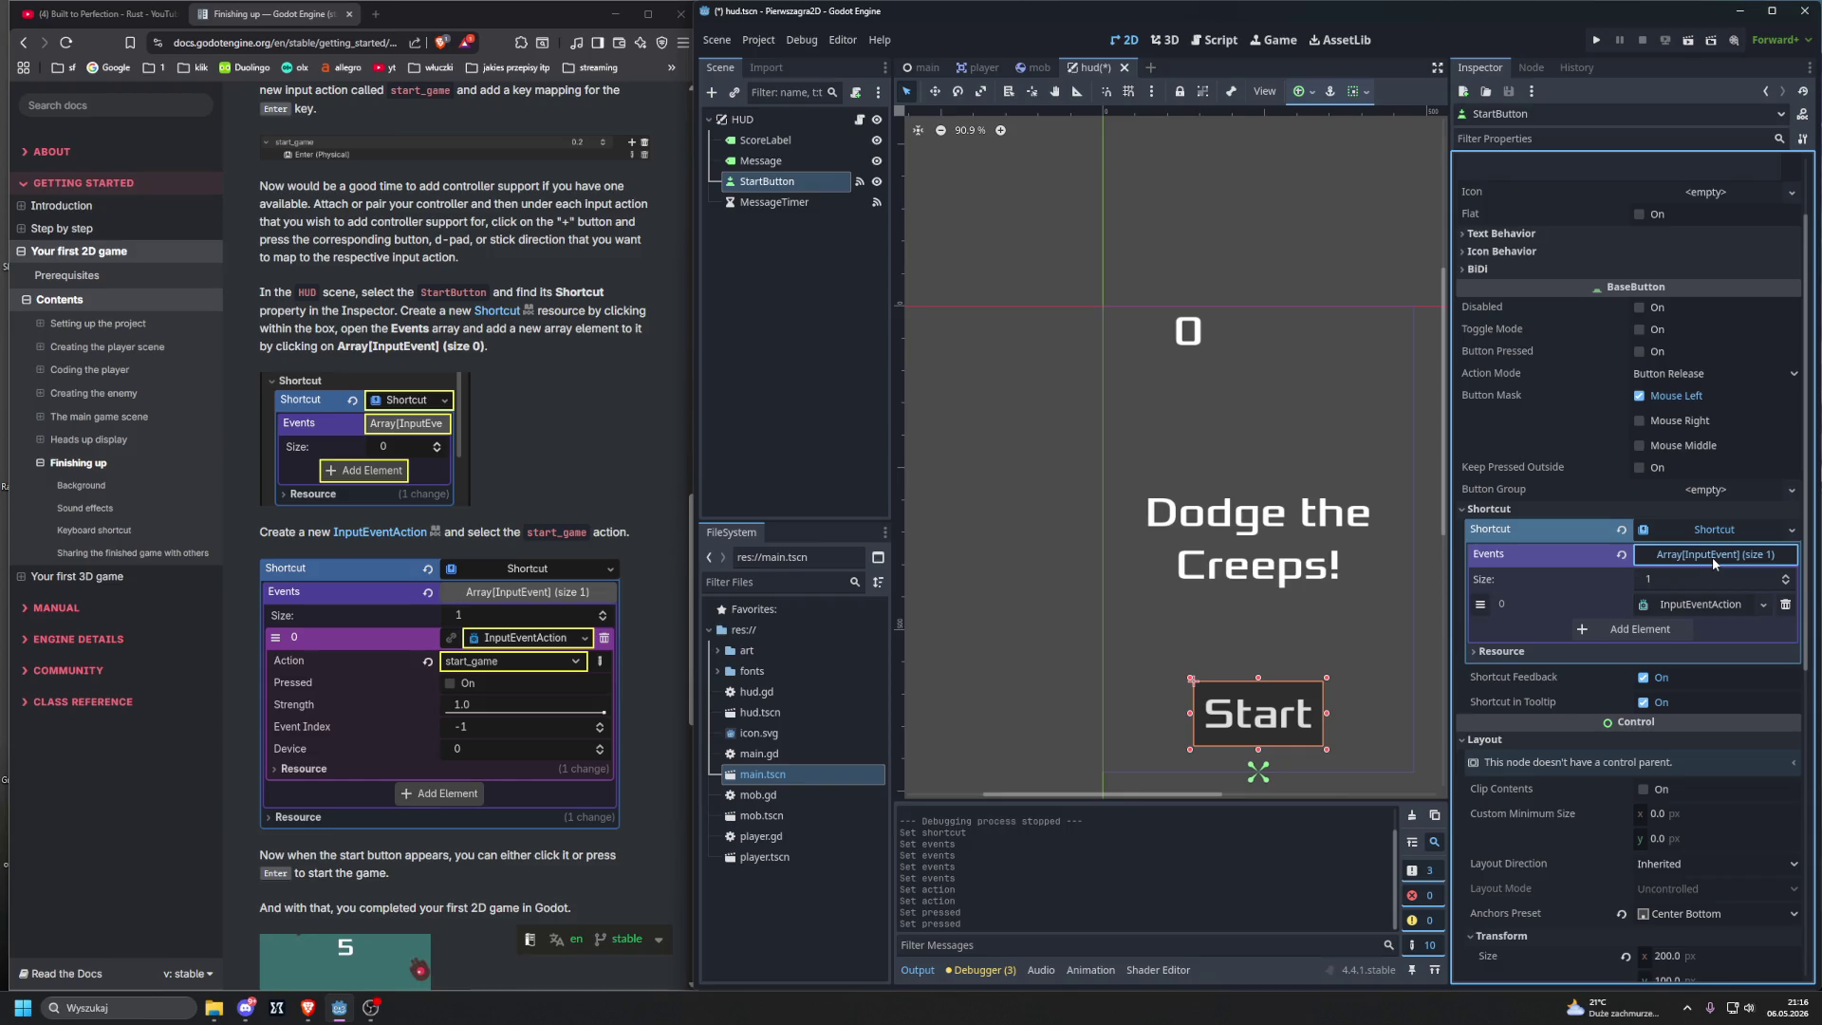
click(1785, 605)
click(1647, 608)
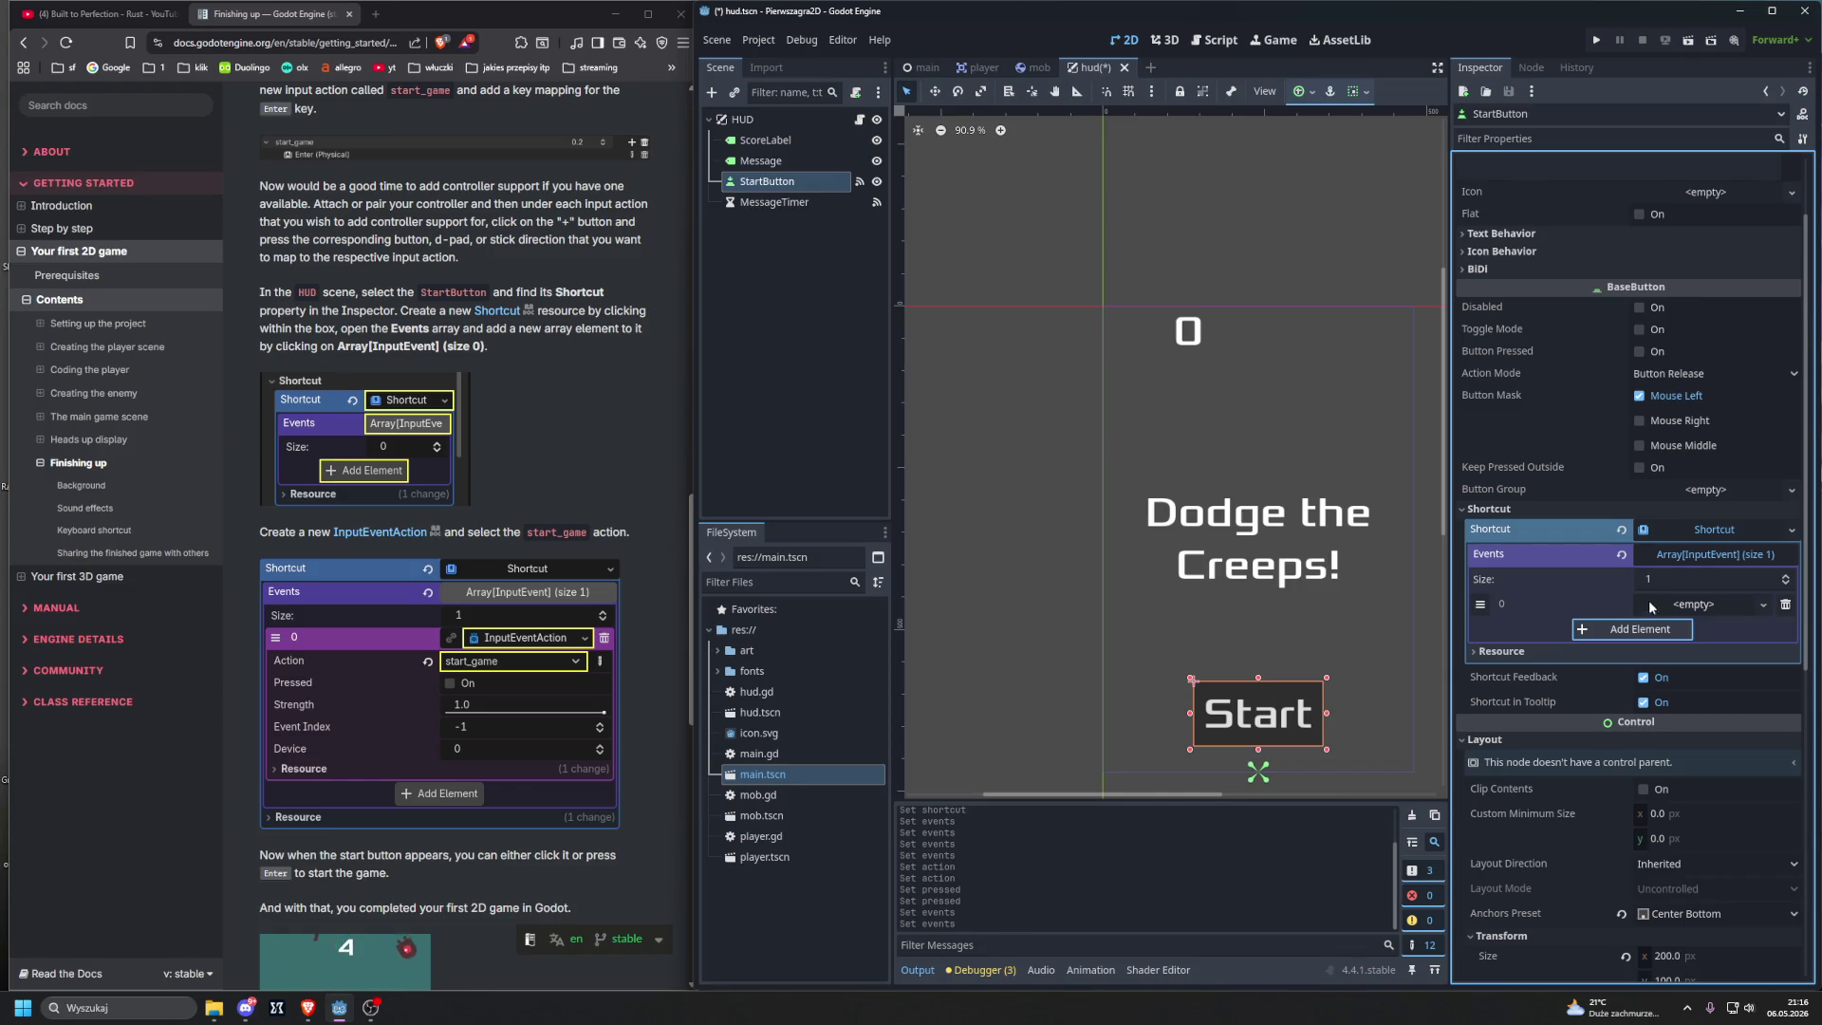
Step: Reset Events to a single empty element and bring up the New InputEvent type list
click(1684, 556)
click(1685, 556)
click(1760, 555)
click(1725, 556)
click(1622, 555)
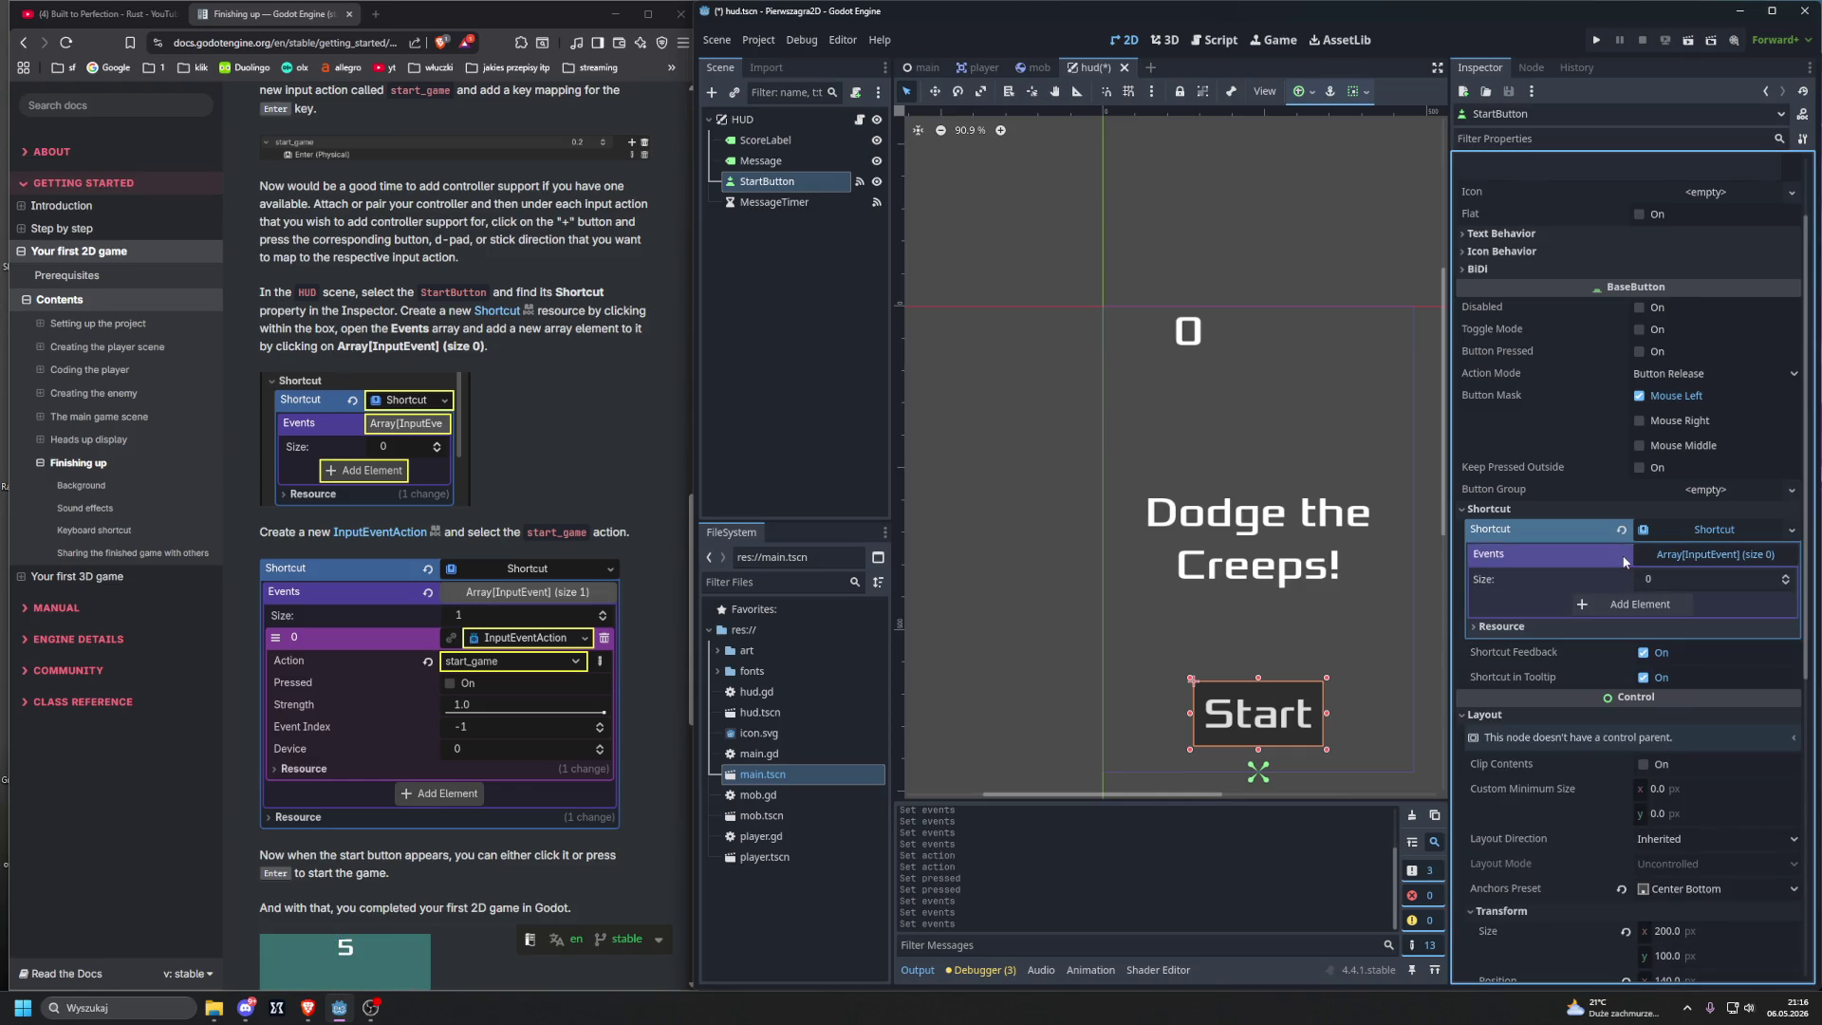
click(1649, 557)
click(1648, 556)
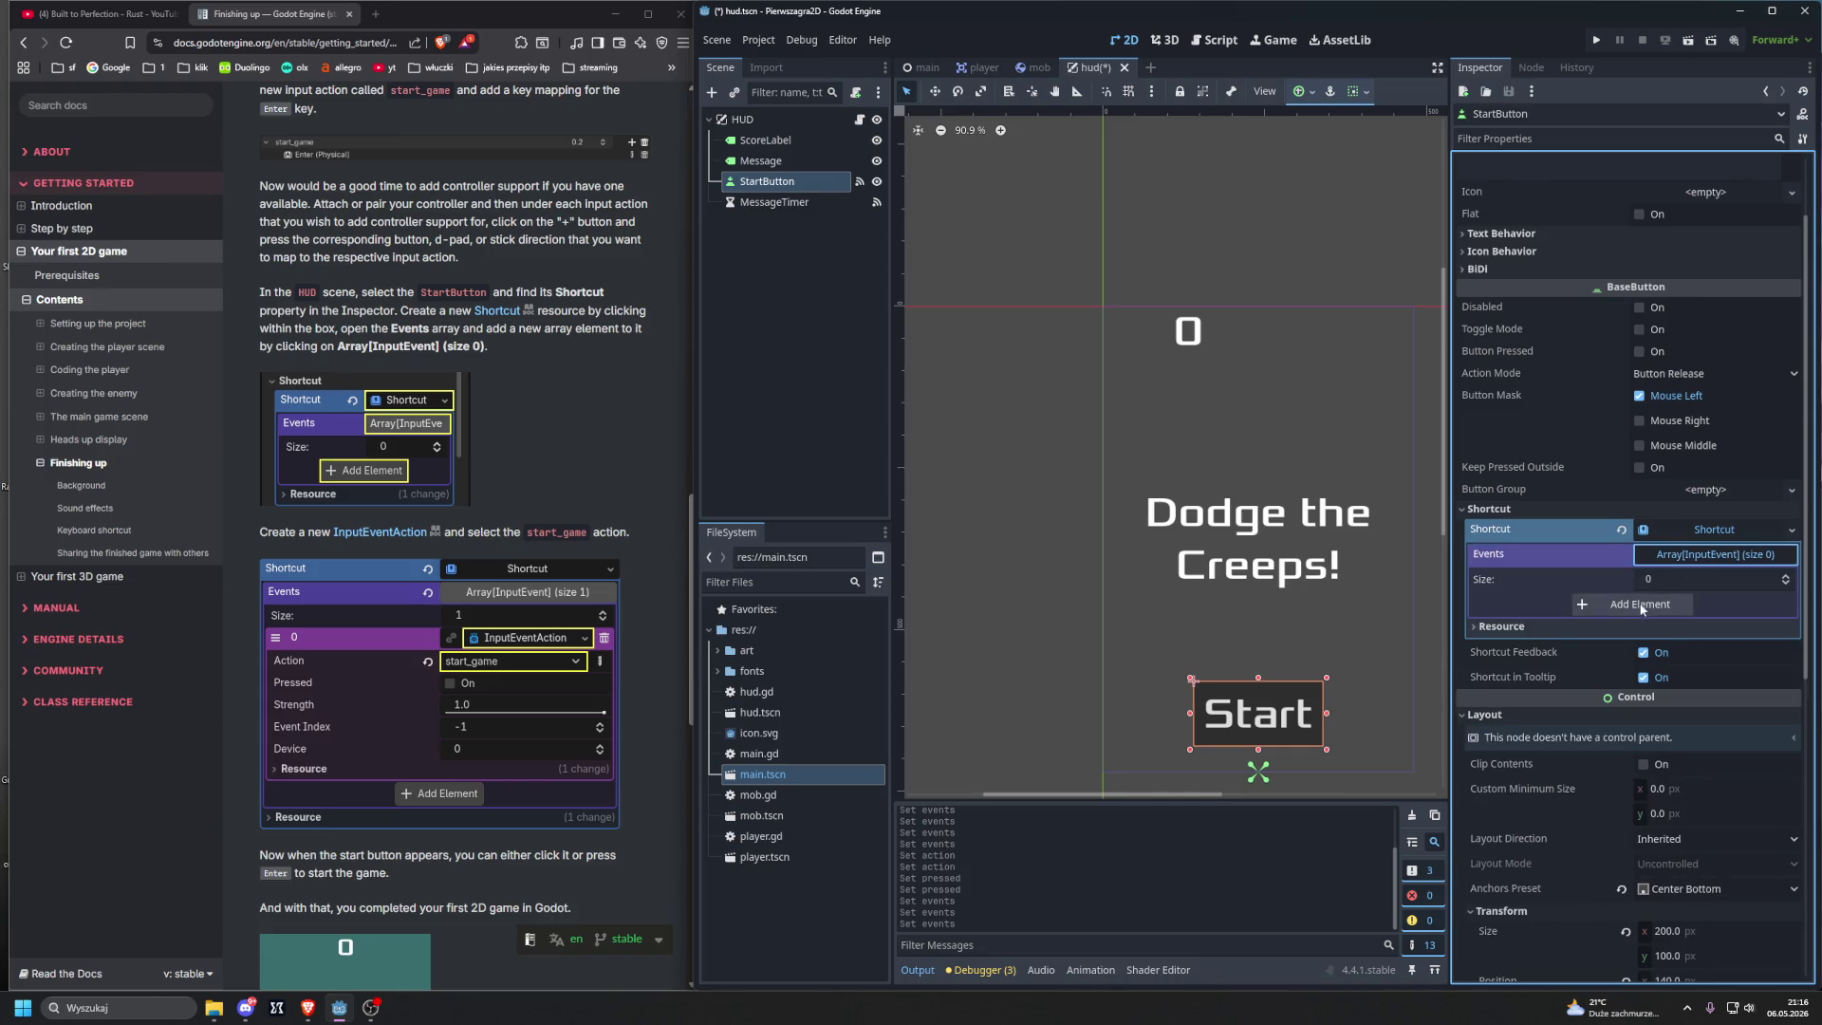
click(1639, 604)
click(1700, 560)
click(1695, 558)
click(1691, 608)
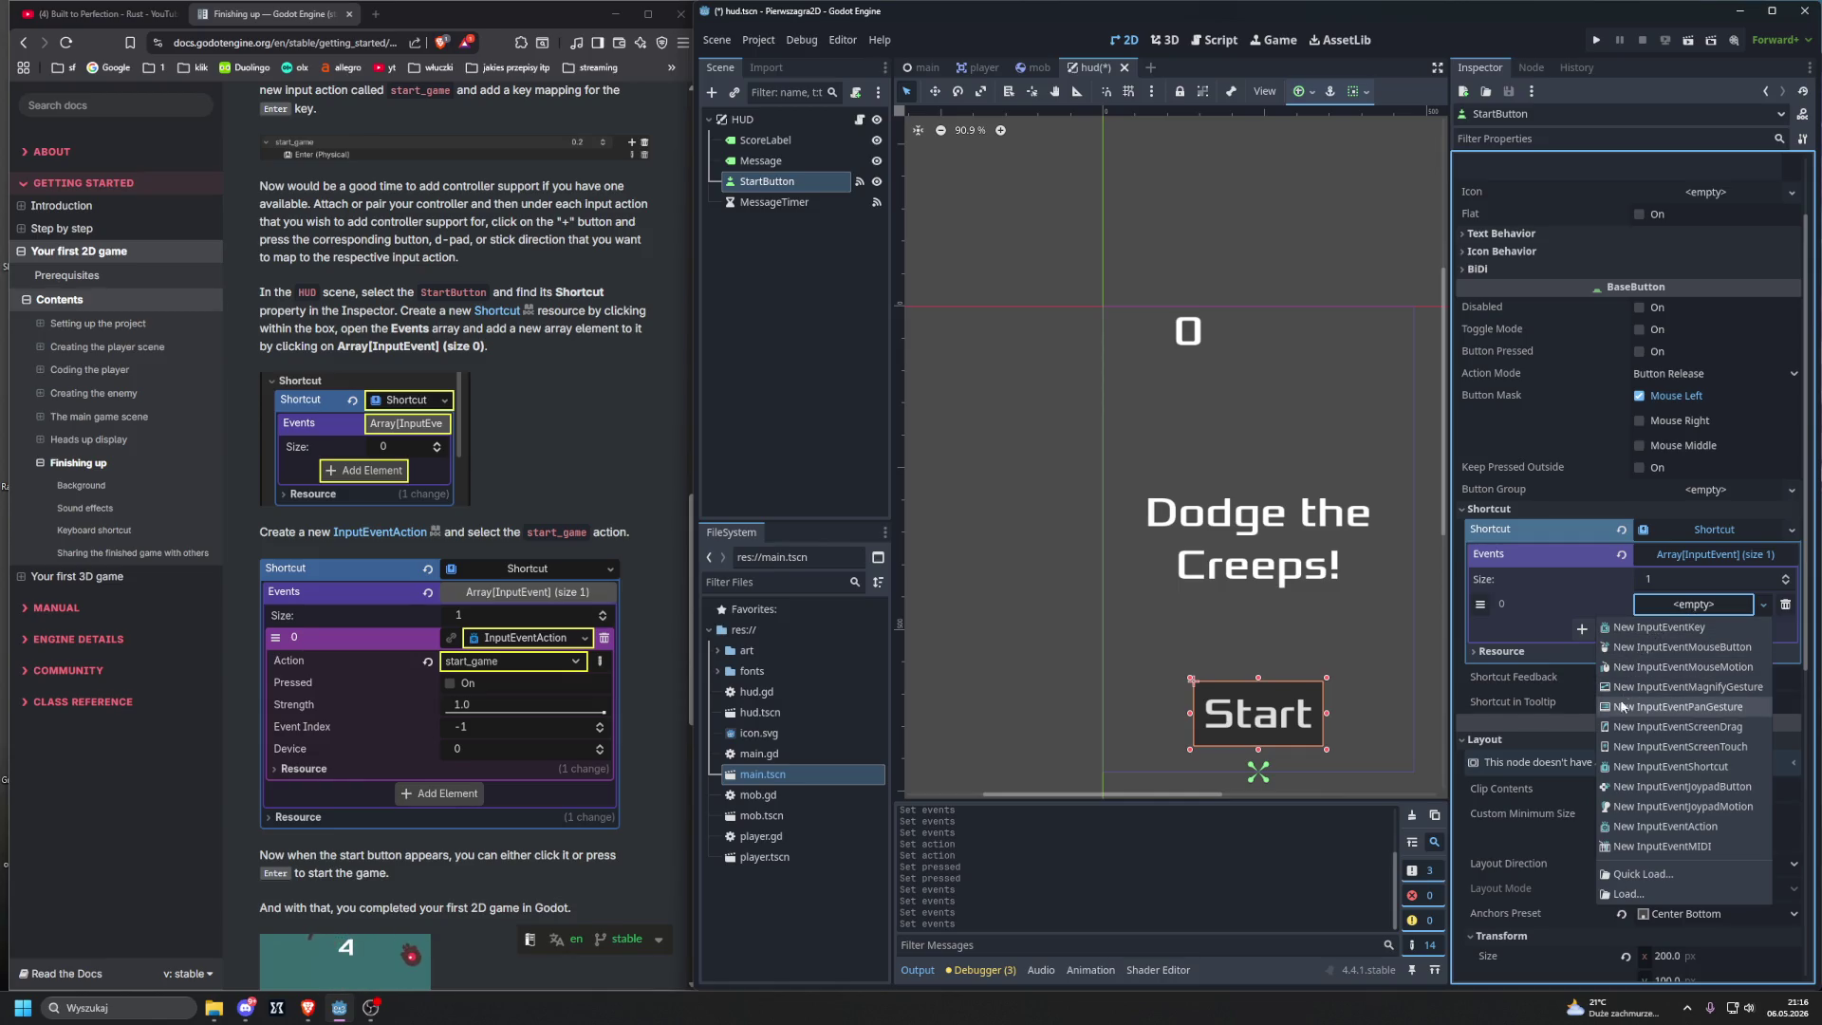
Step: Make shortcut element 0 a new InputEventAction, expand it, and enter start_game as its Action
click(1636, 827)
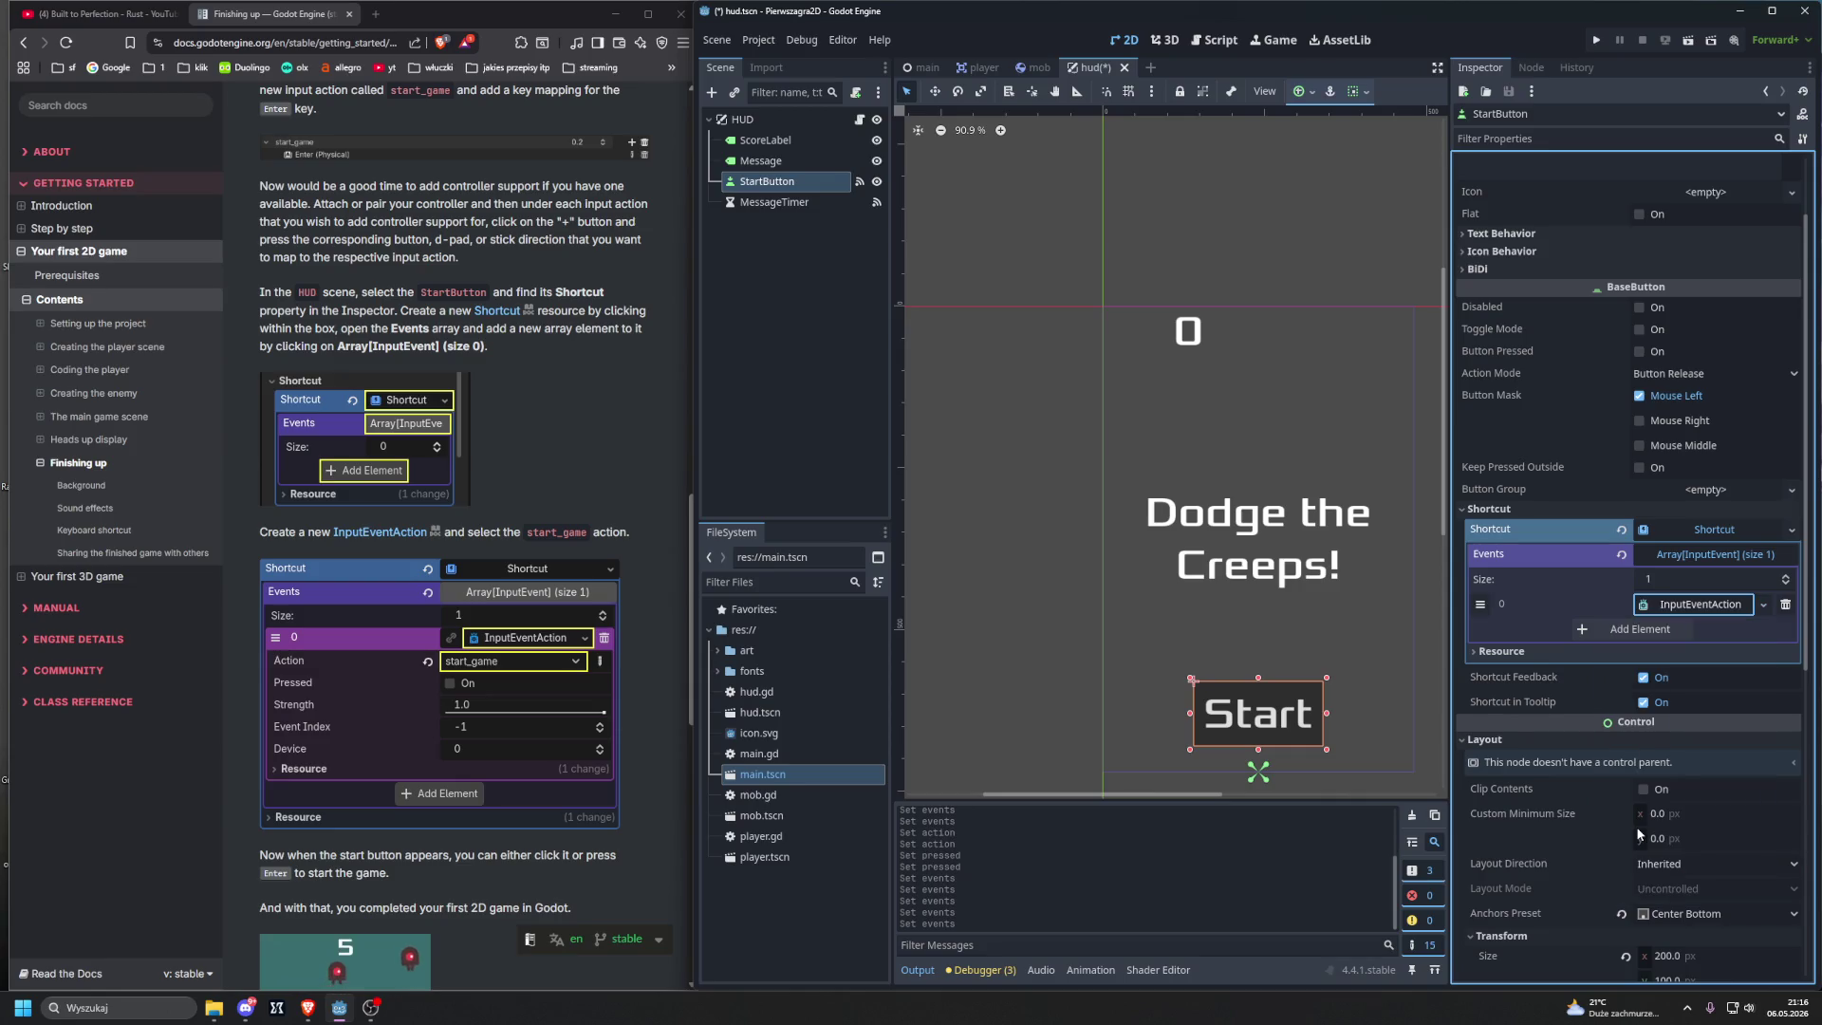
click(1678, 608)
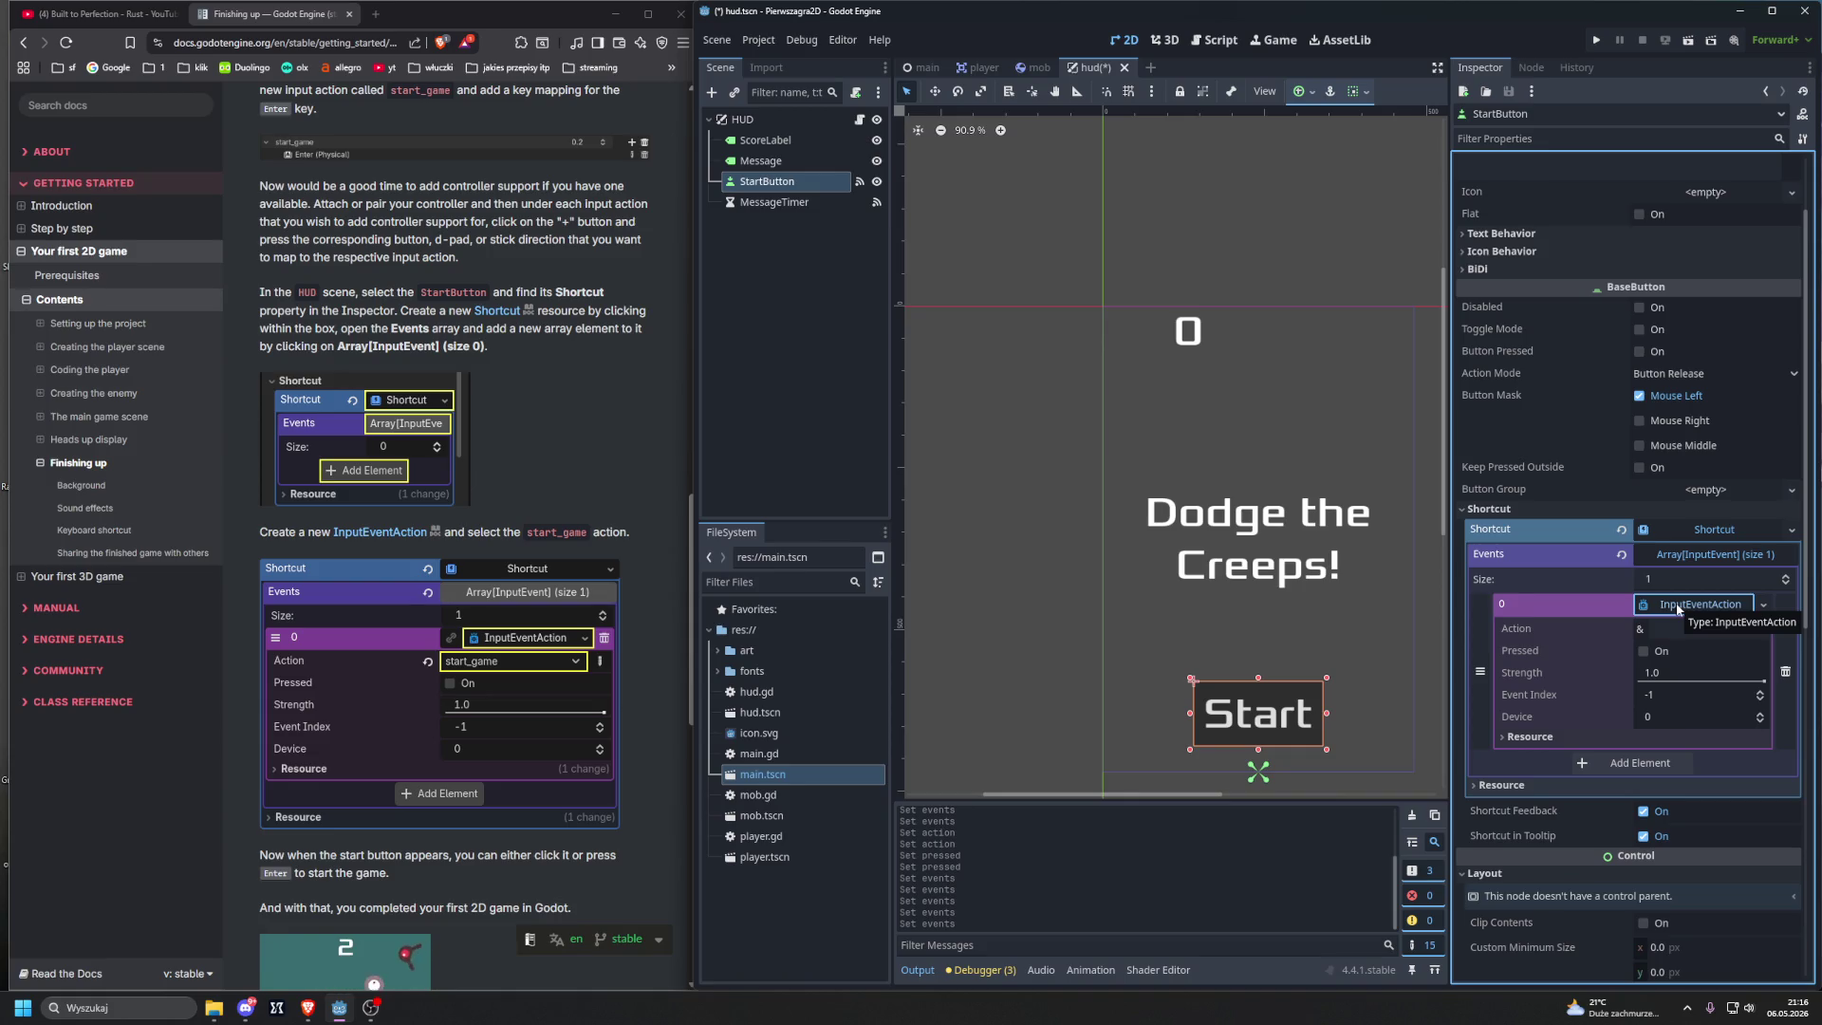
click(1671, 632)
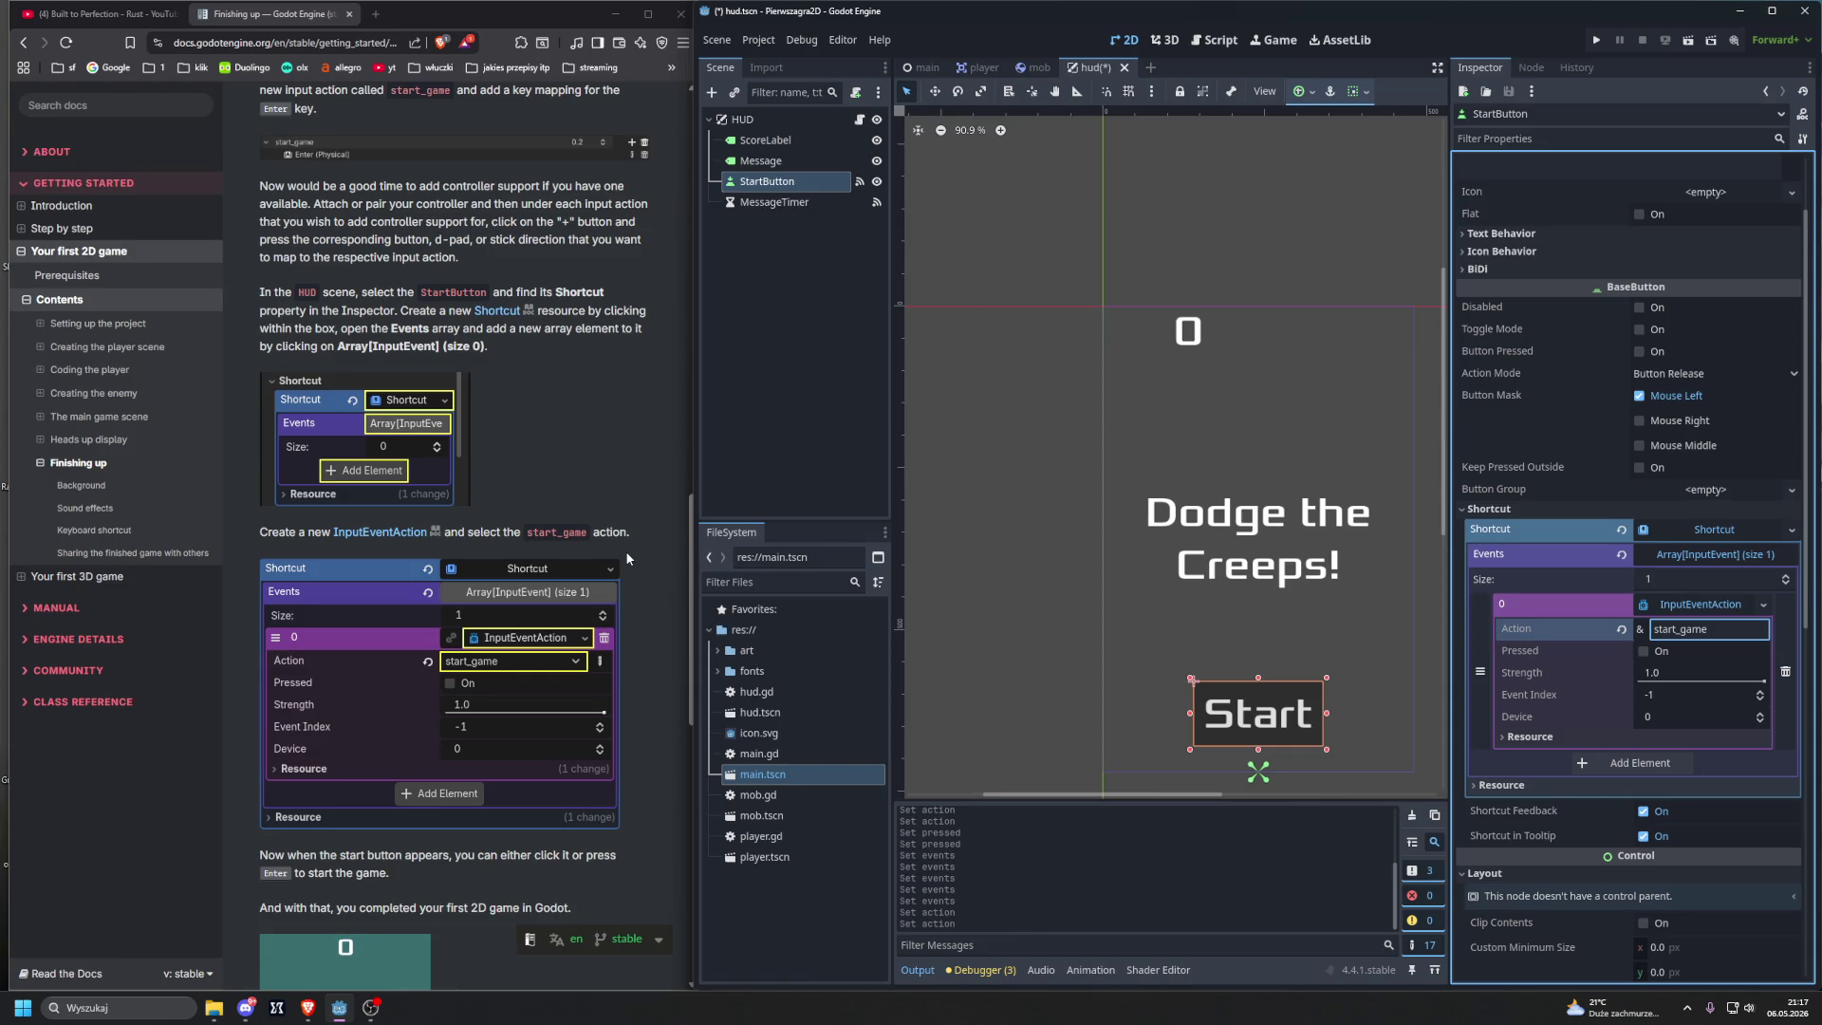
Step: Resize the Inspector panel to check the start_game Action, then save hud.tscn and run the game
scroll(626, 558, down, 2)
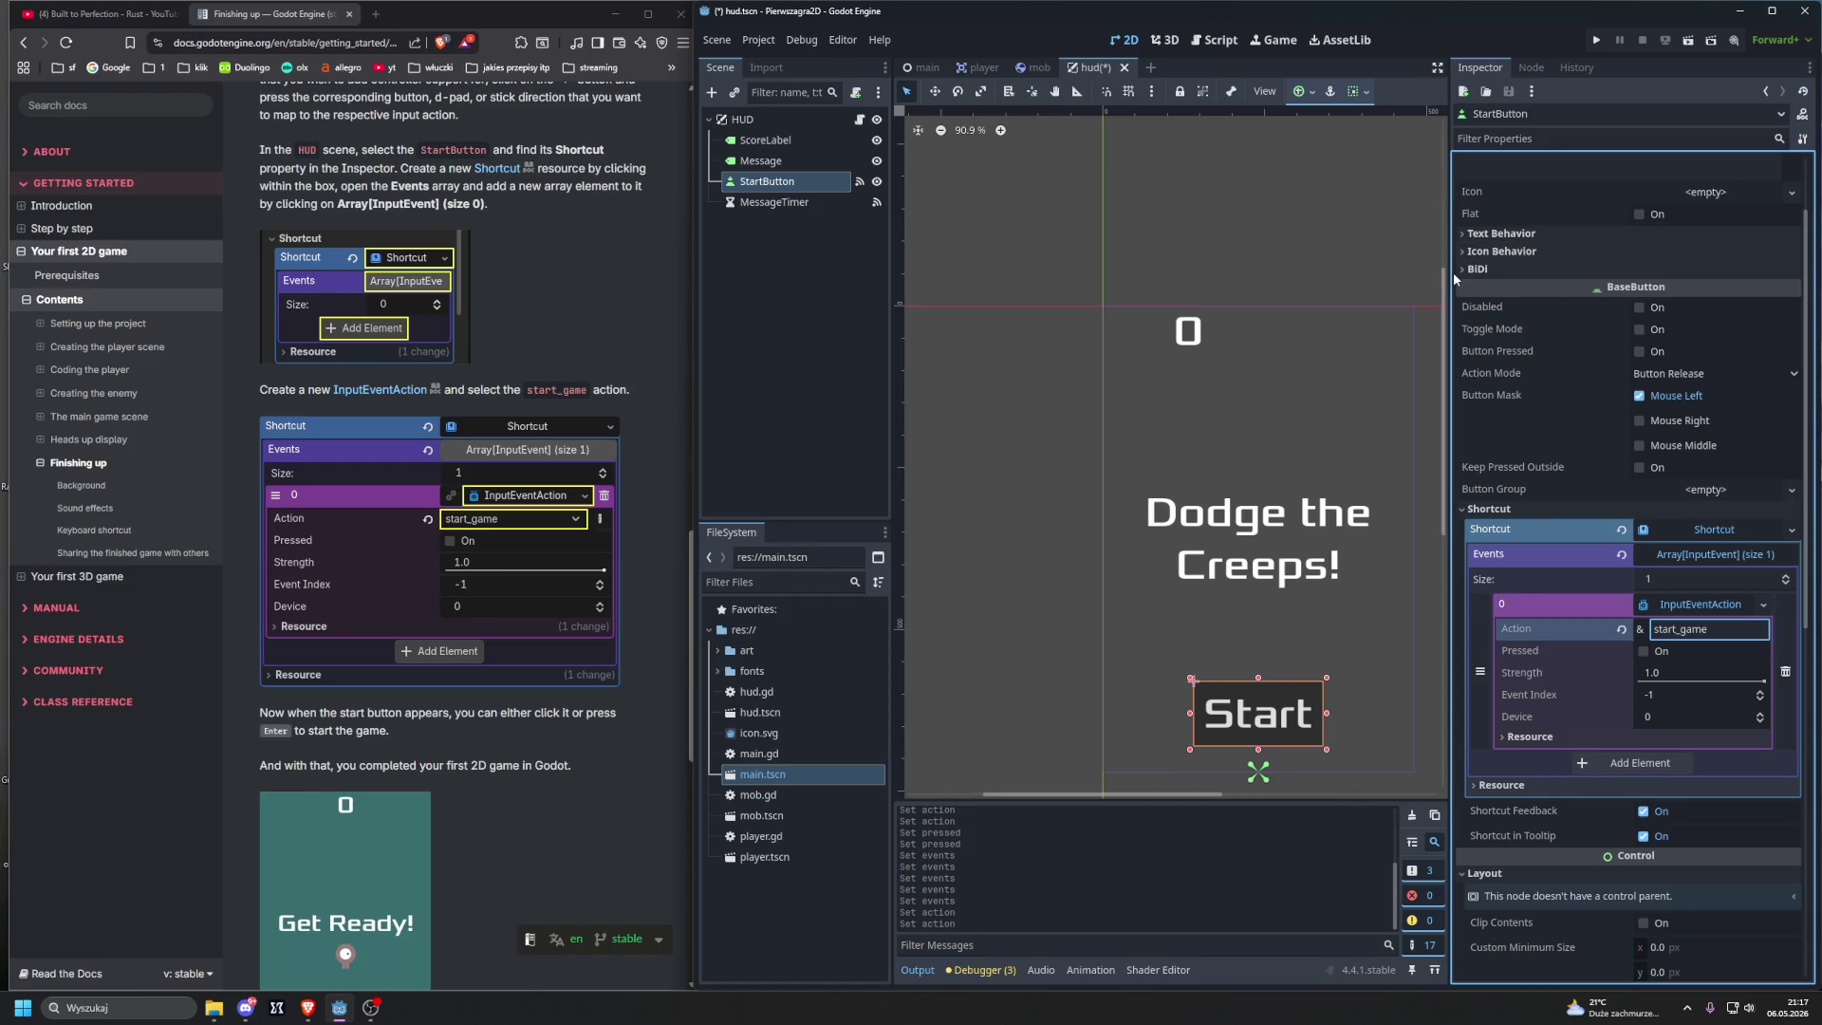
mouse_move(1449, 275)
mouse_down()
mouse_move(1594, 273)
mouse_move(1474, 274)
mouse_up()
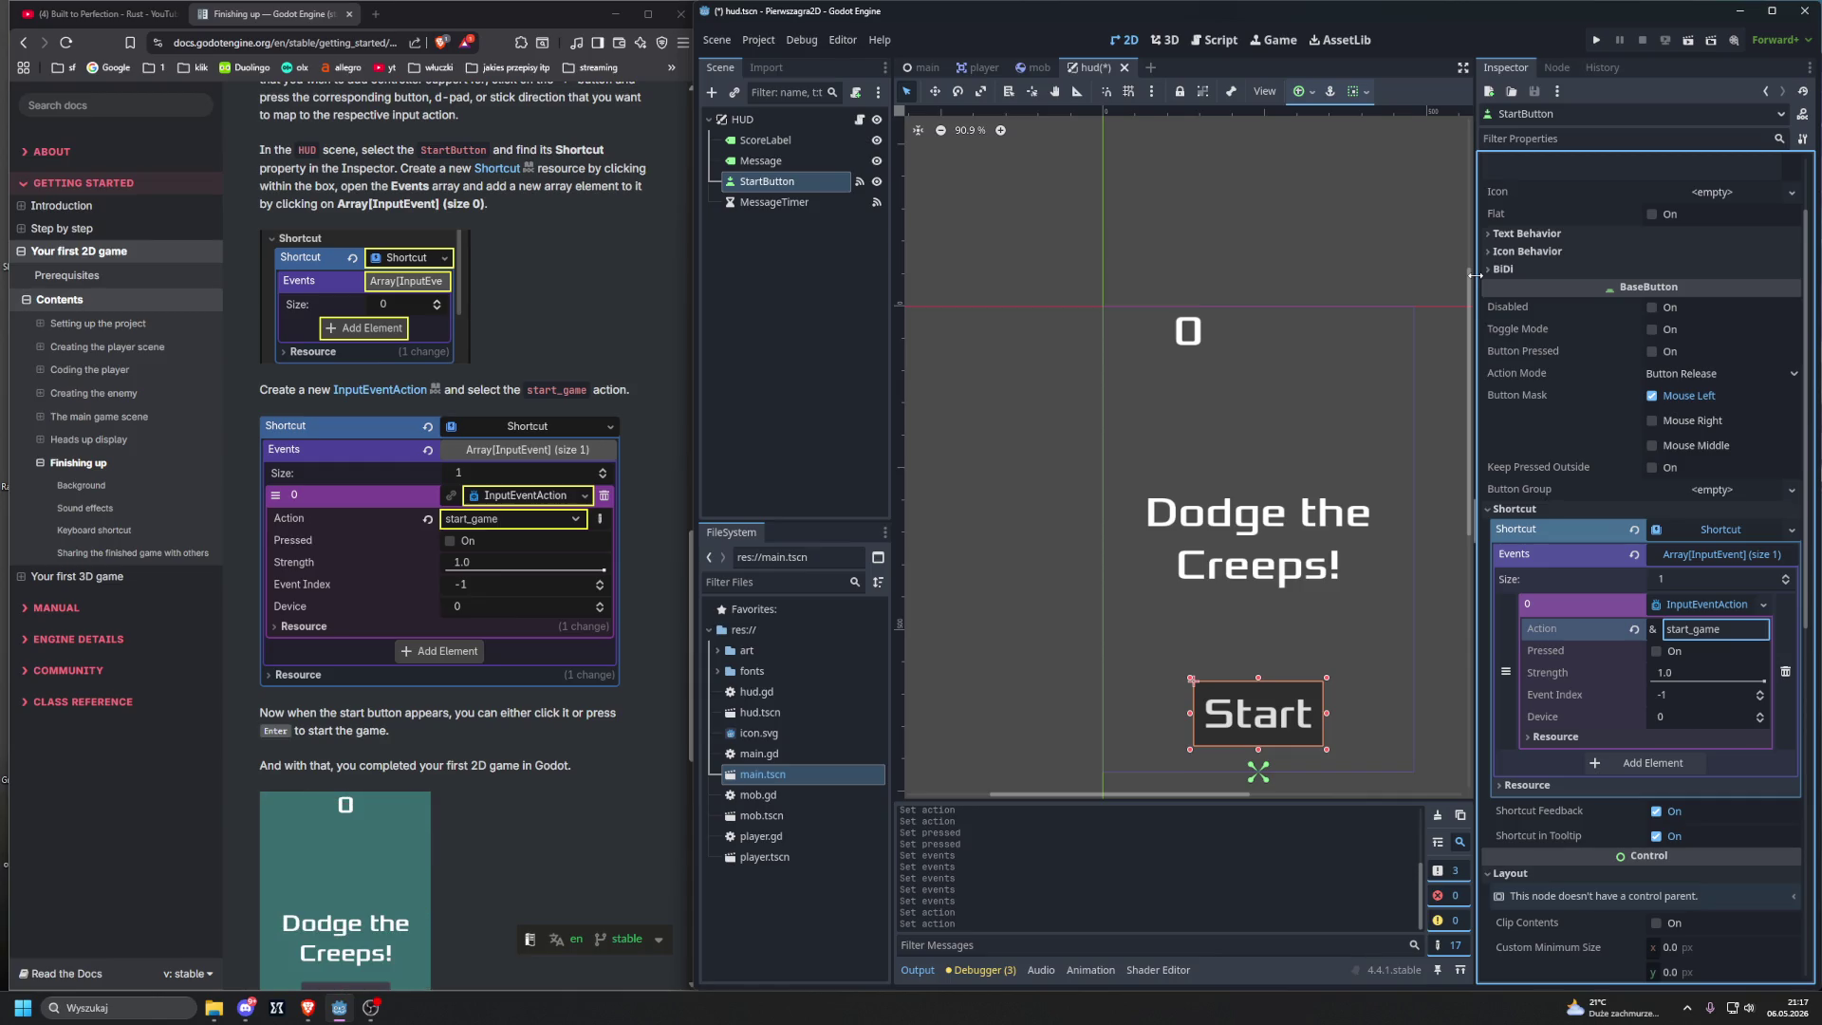
mouse_move(1474, 275)
mouse_down()
mouse_move(1613, 283)
mouse_move(1447, 283)
mouse_move(1593, 284)
mouse_up()
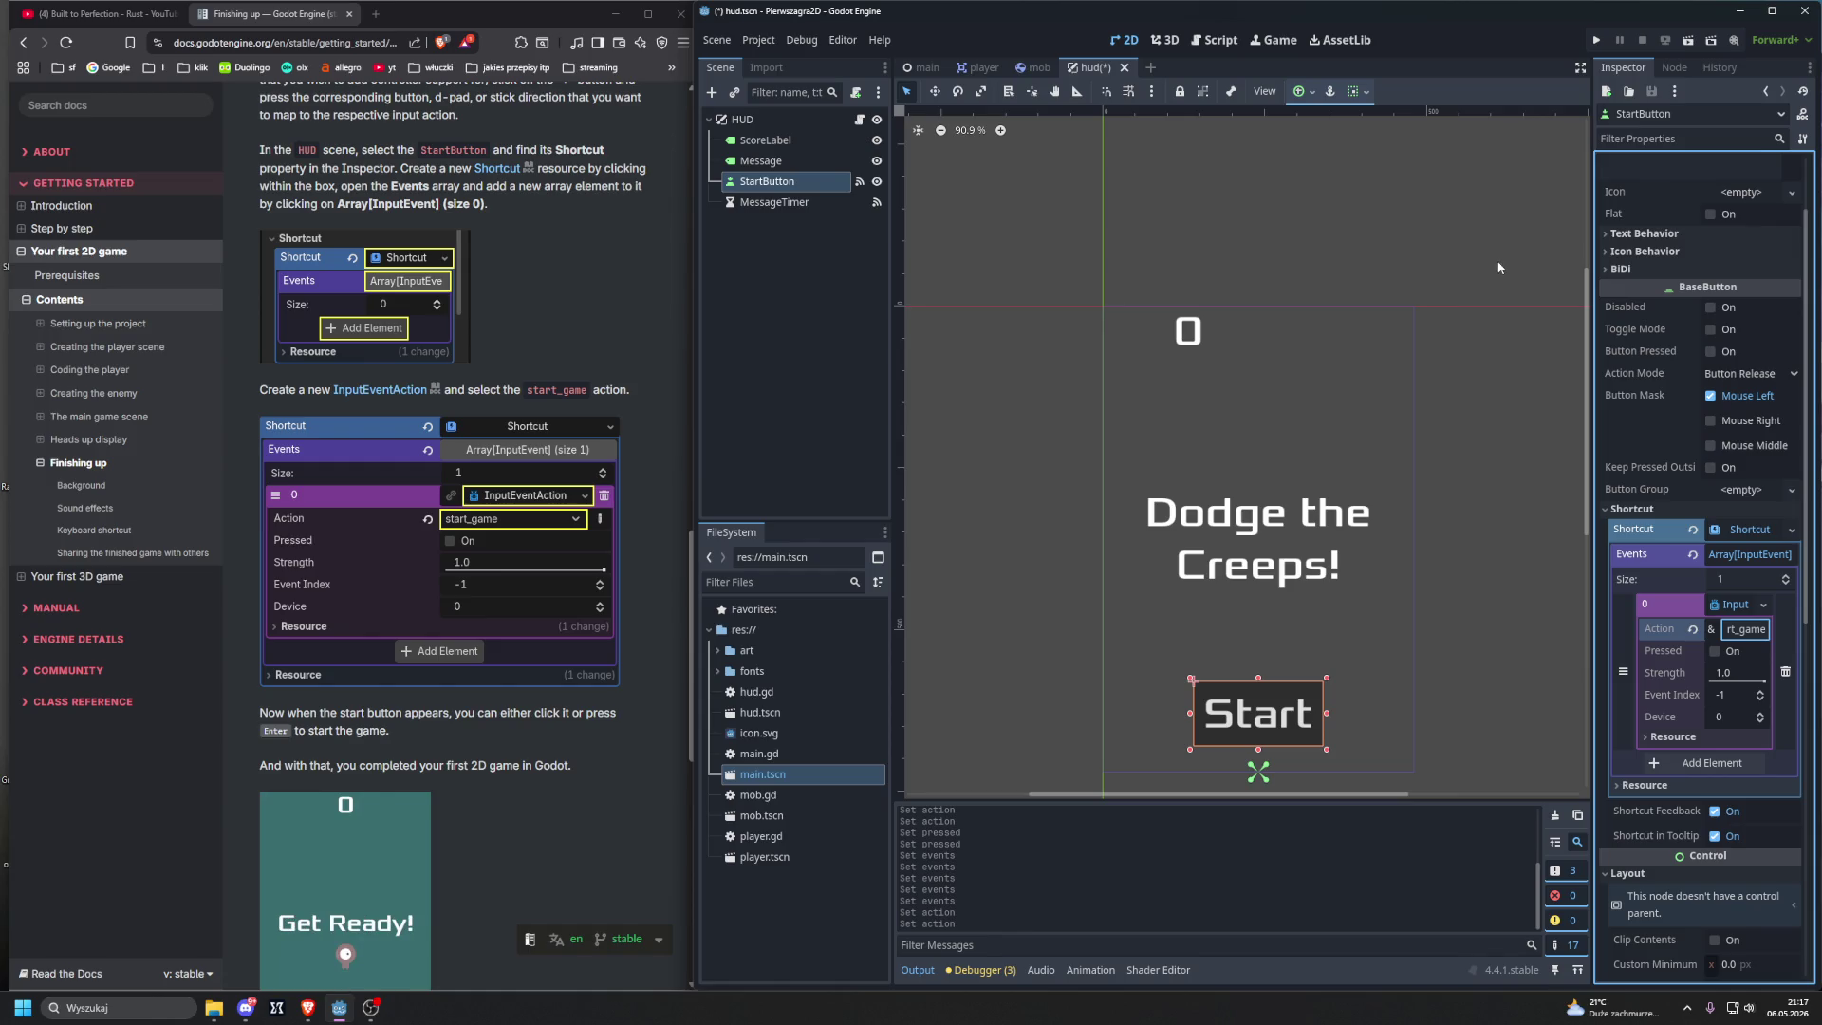
scroll(627, 334, down, 3)
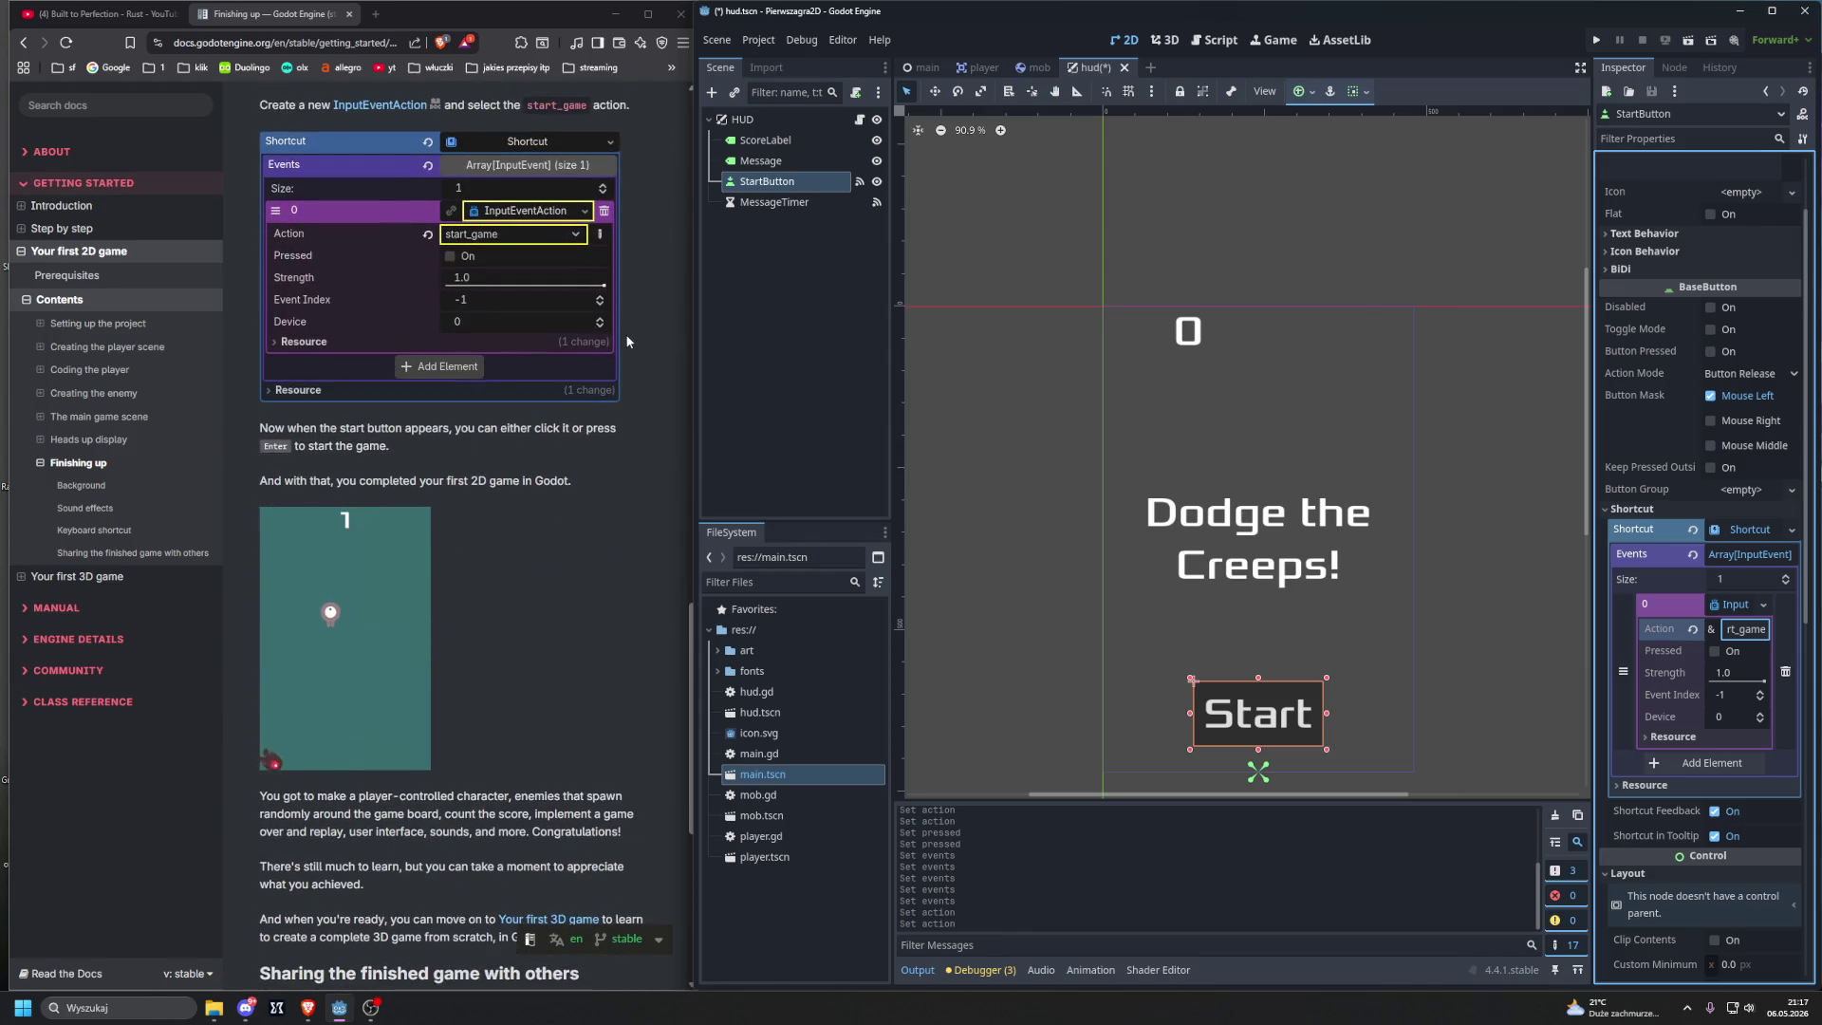
click(1597, 40)
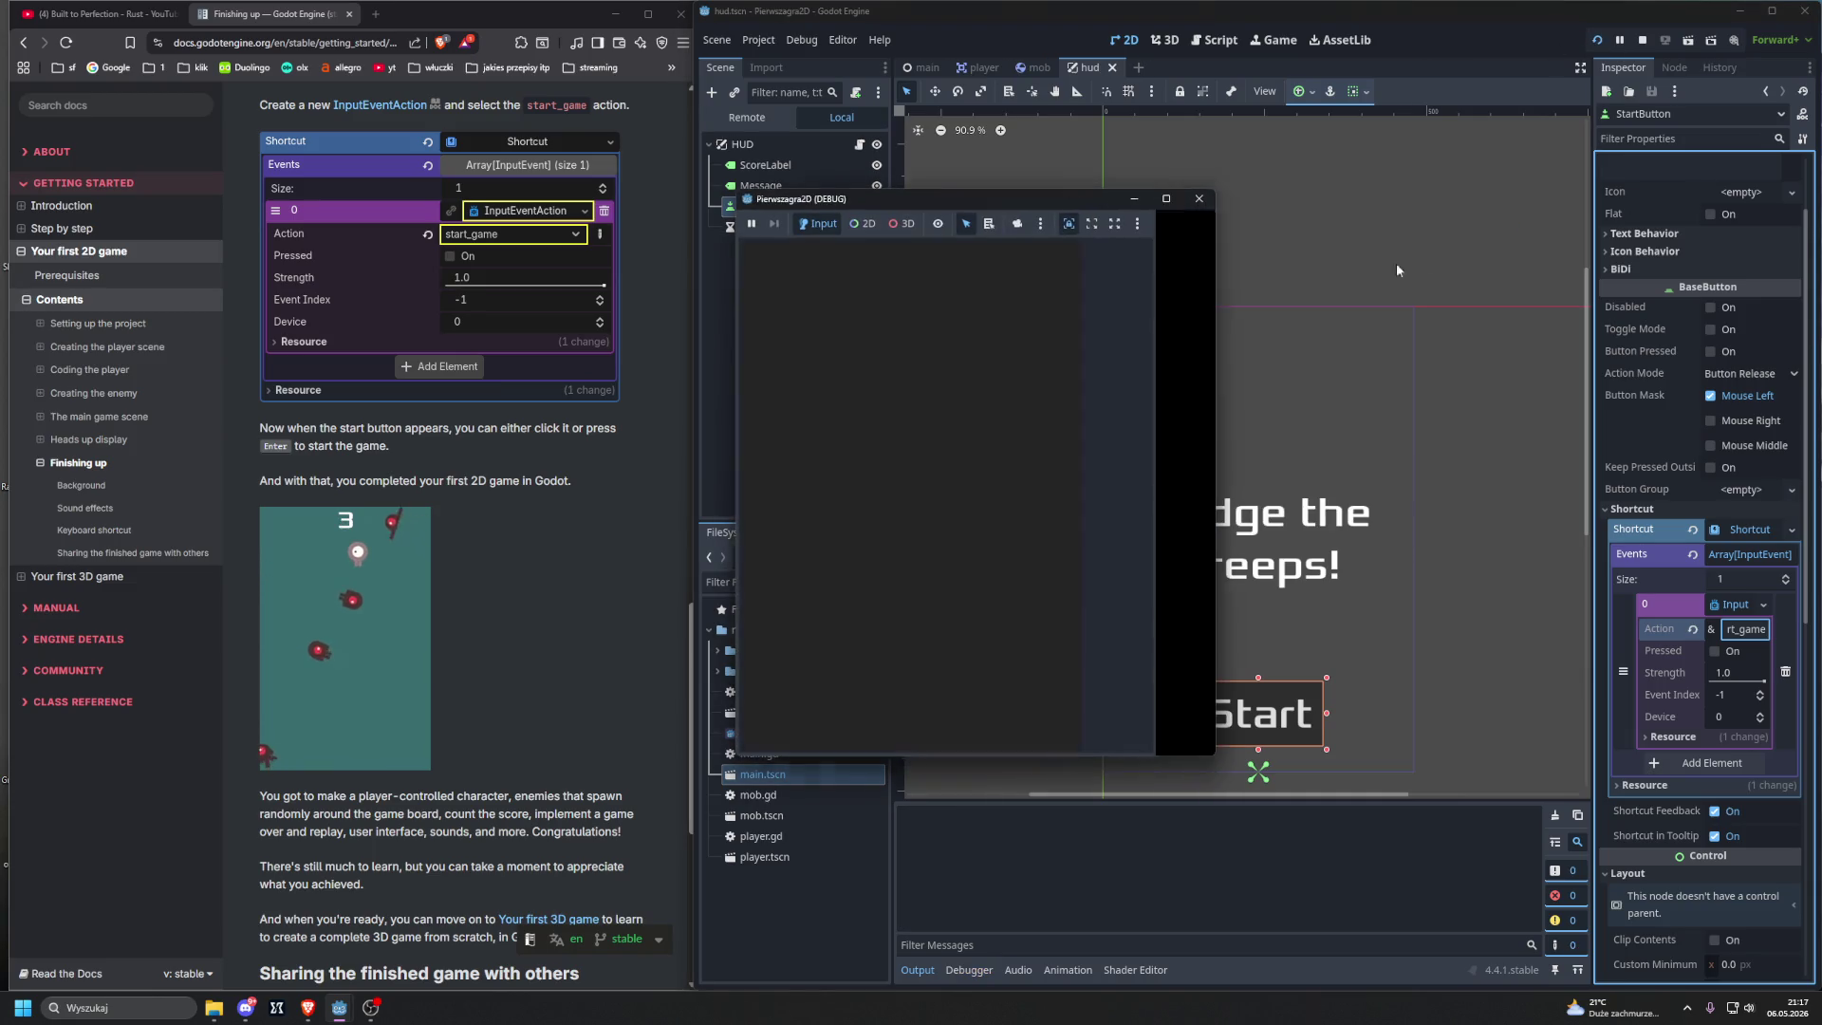
Step: Start a round with Enter and dodge the creeps with the arrow keys until game over at 31
key(Return)
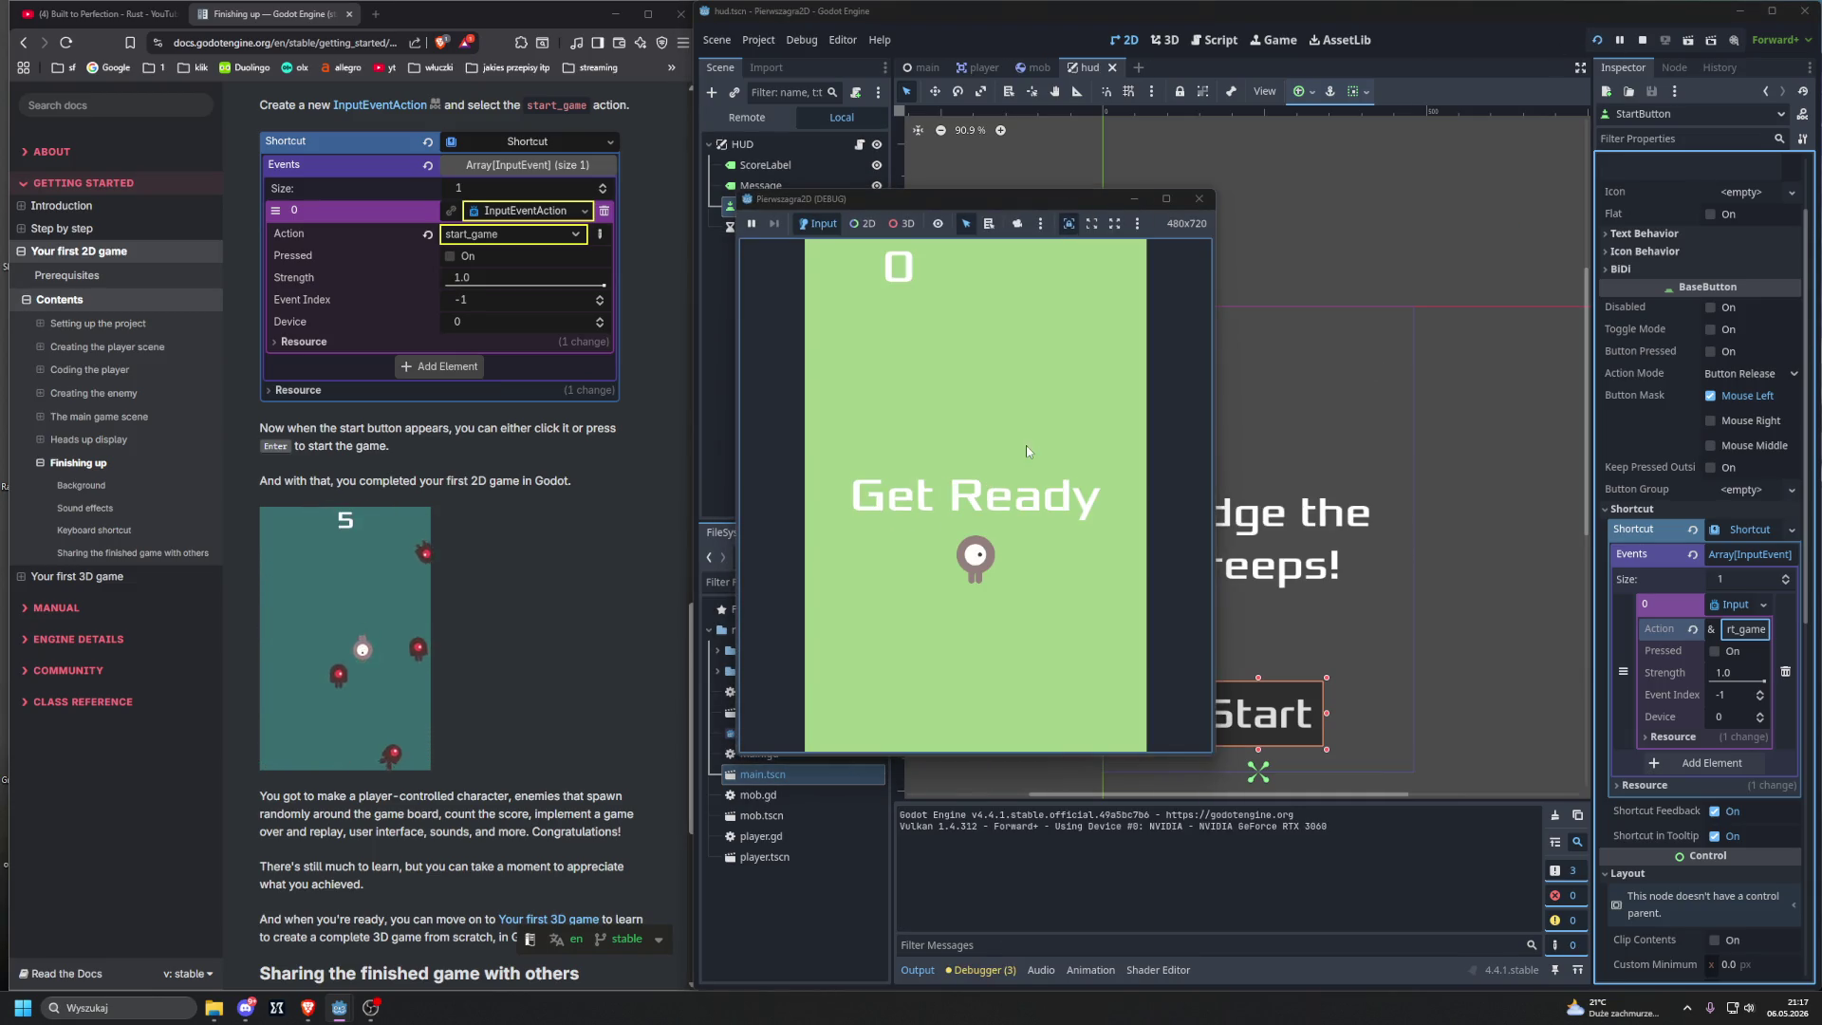
key(Up)
key(Left)
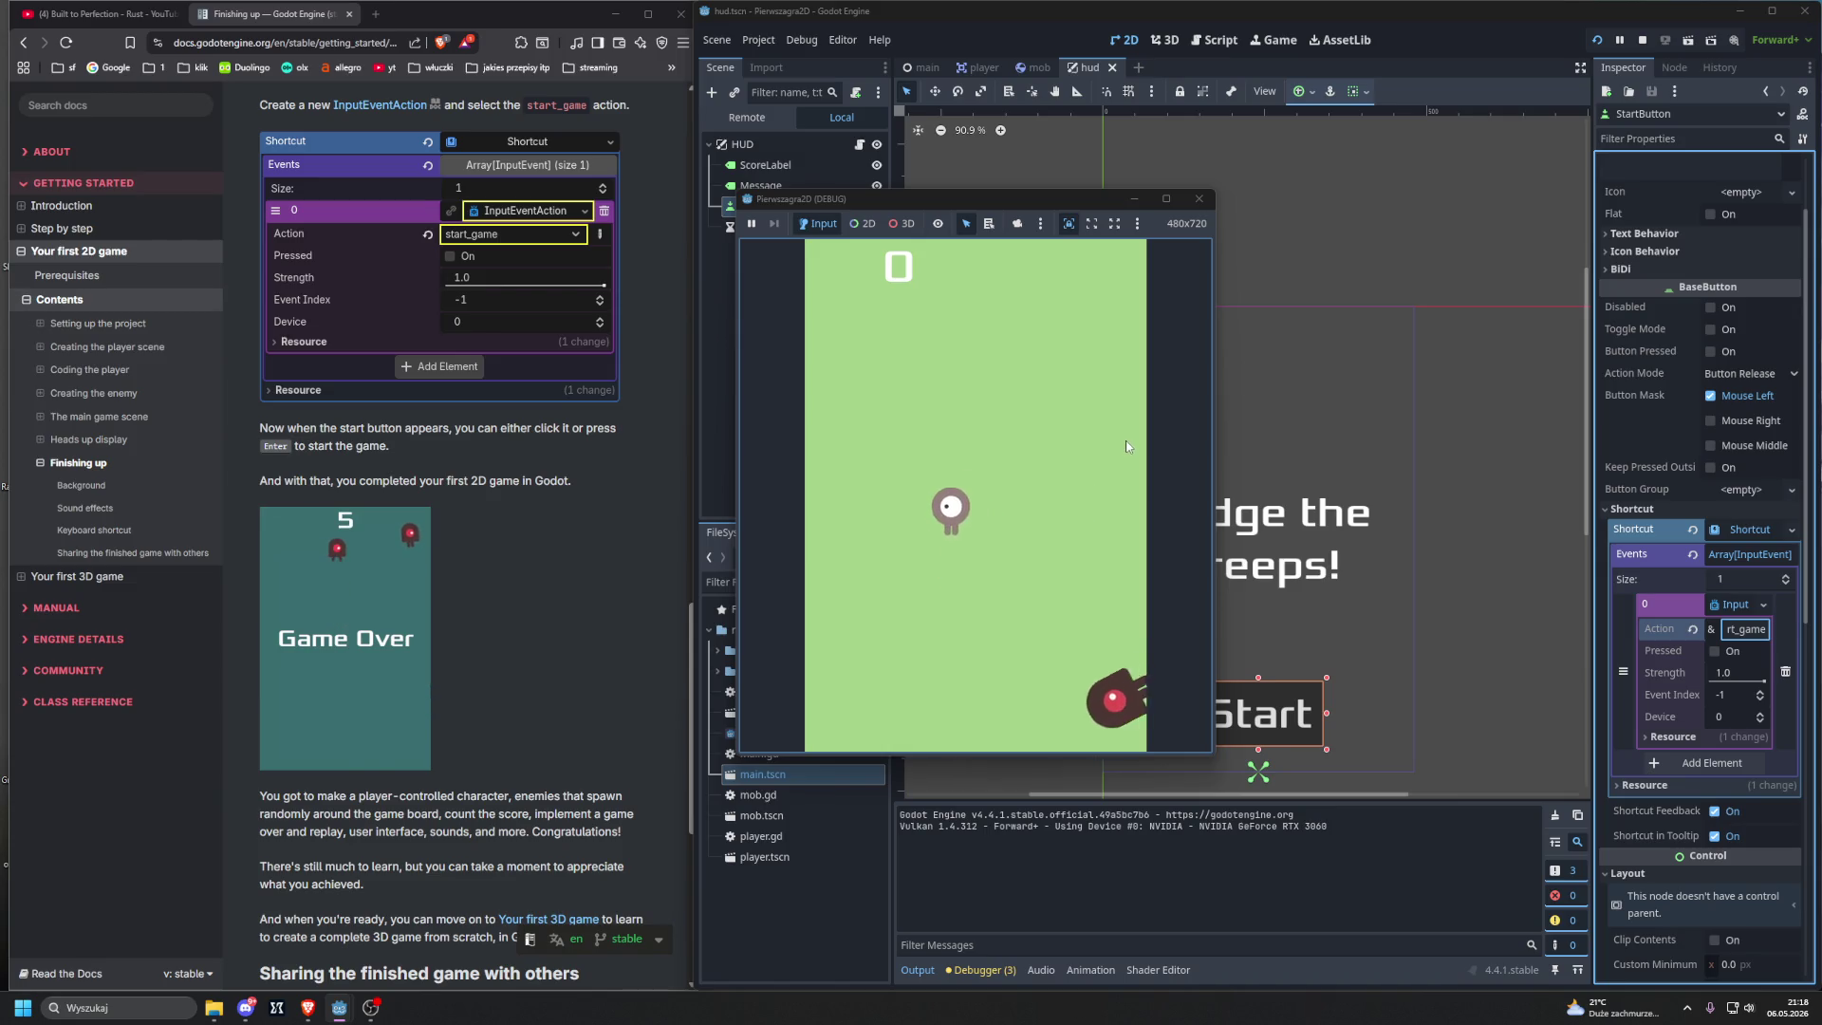
key(Right)
key(Up)
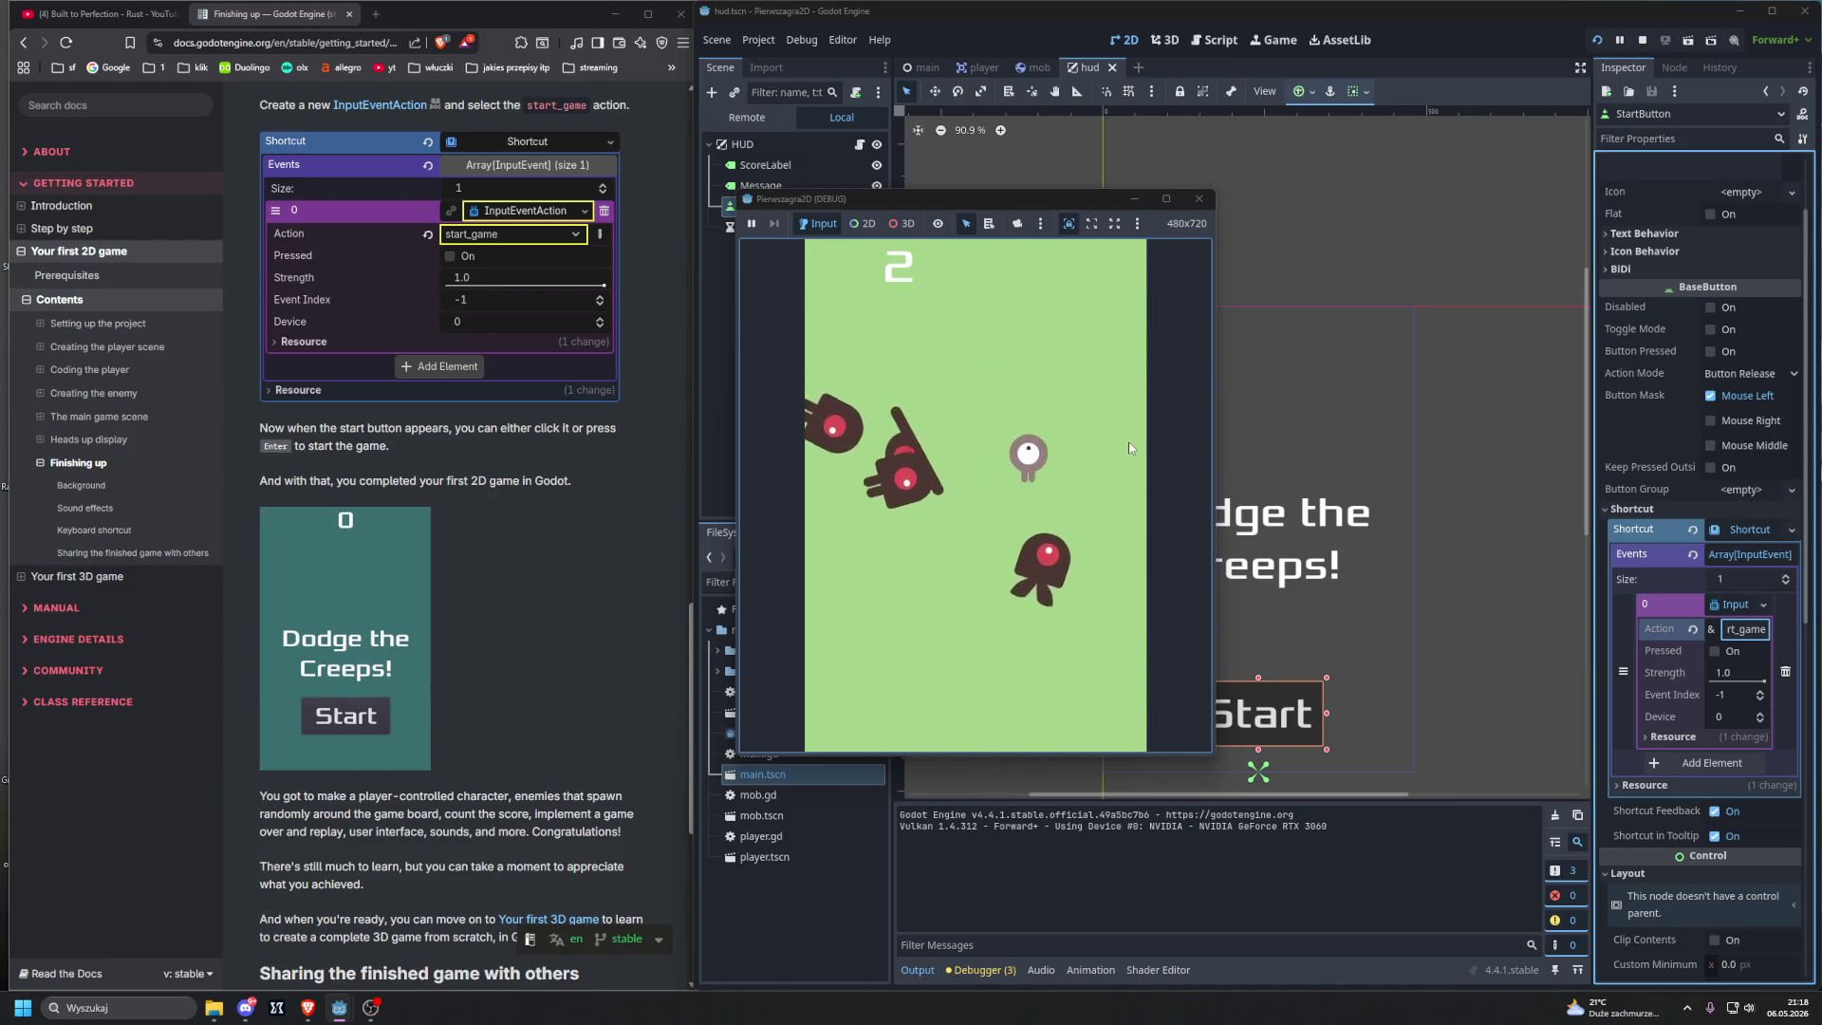
key(Left)
key(Down)
key(Right)
key(Up)
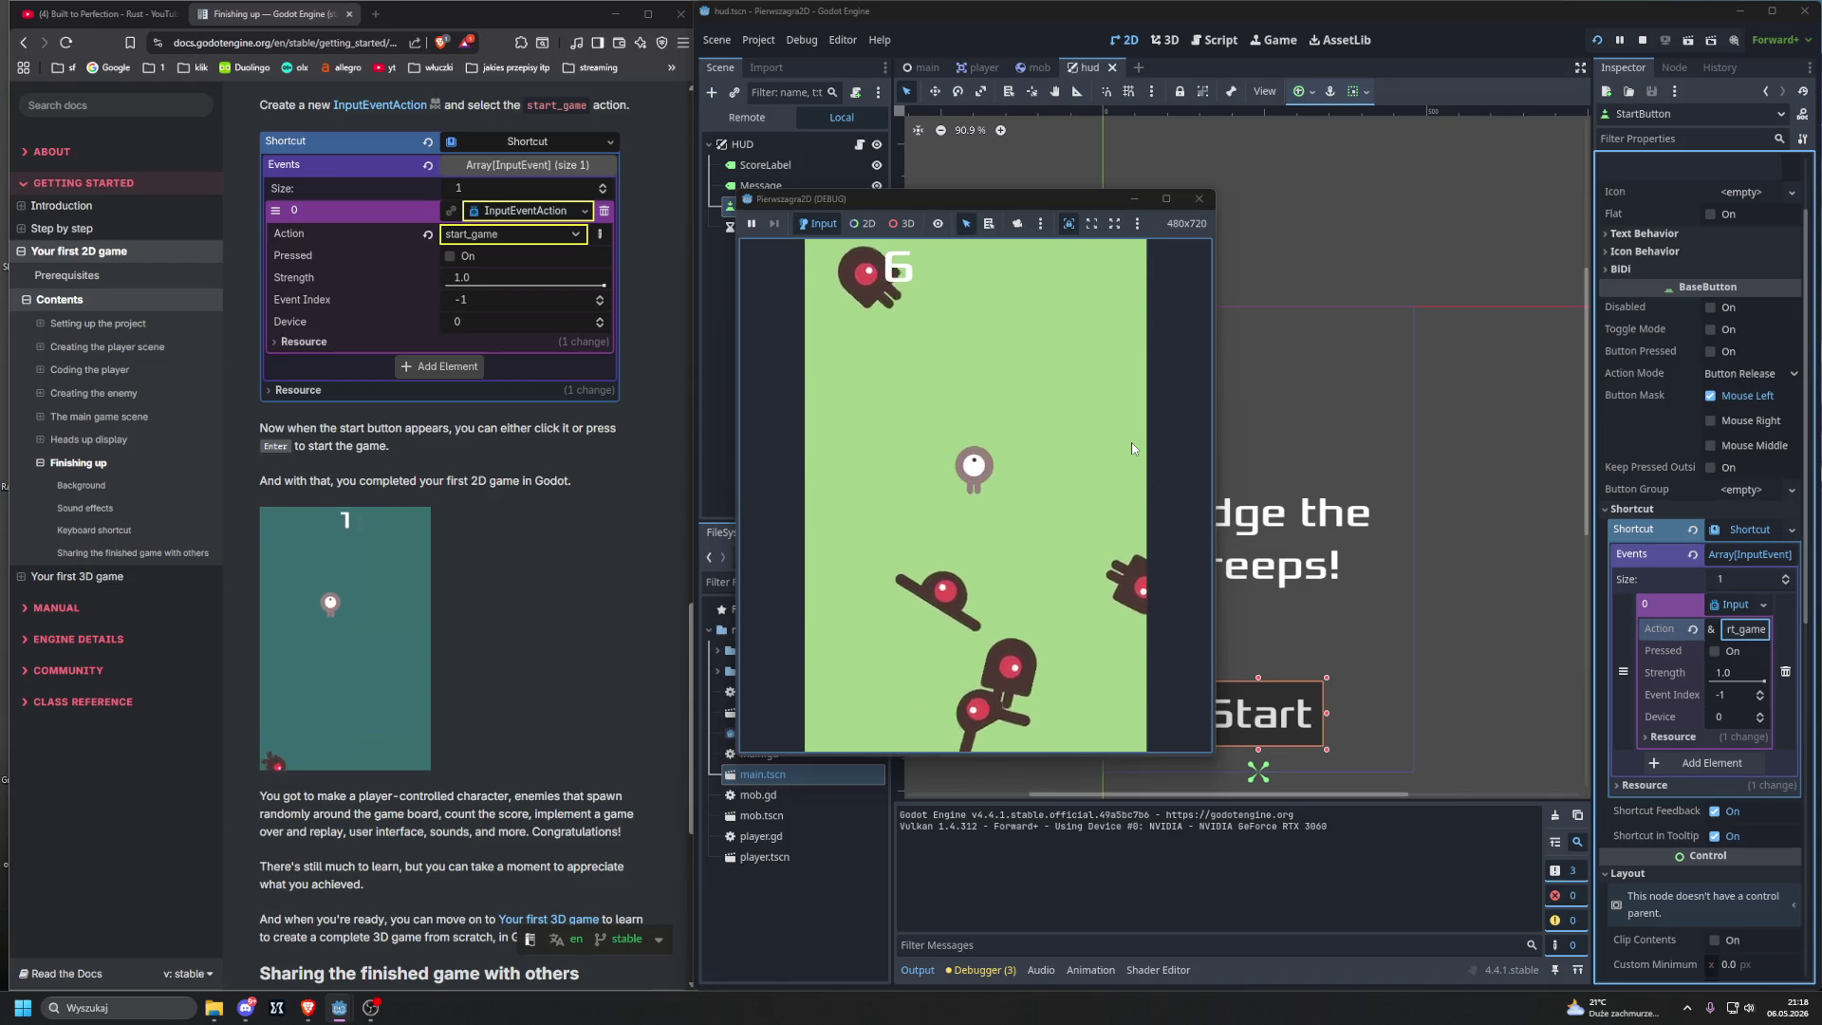
key(Left)
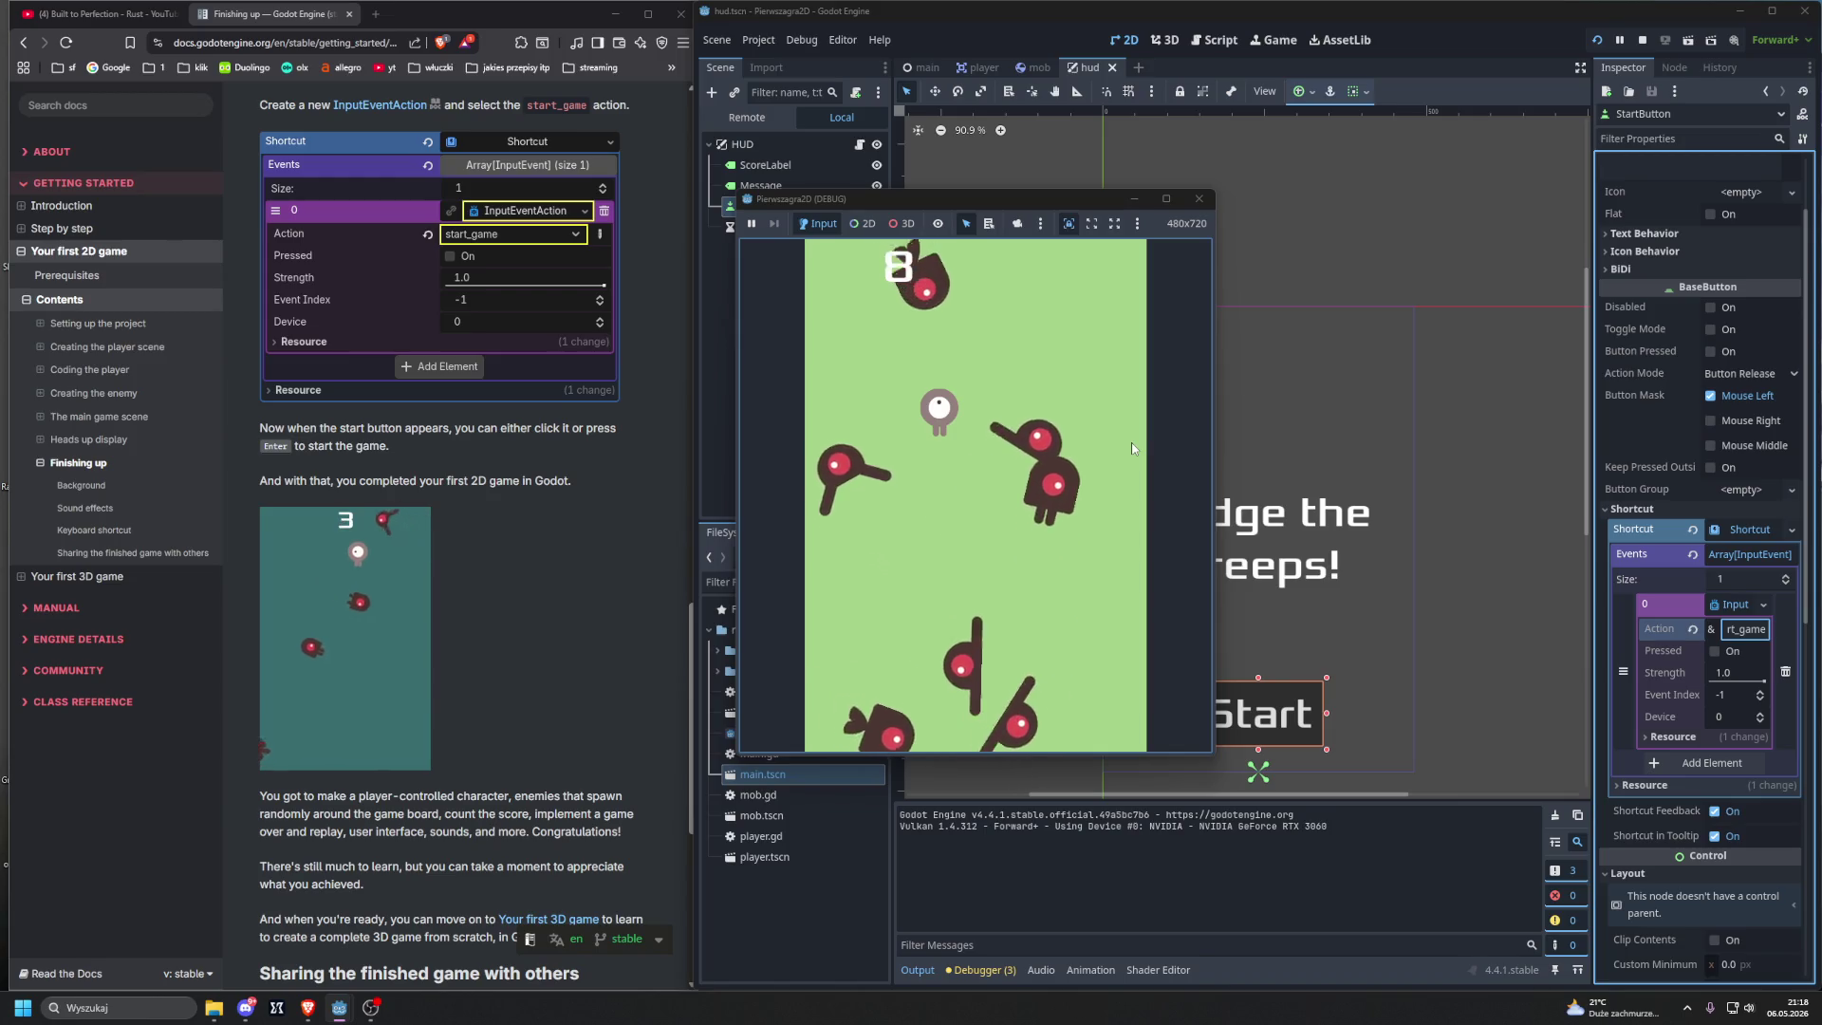
key(Down)
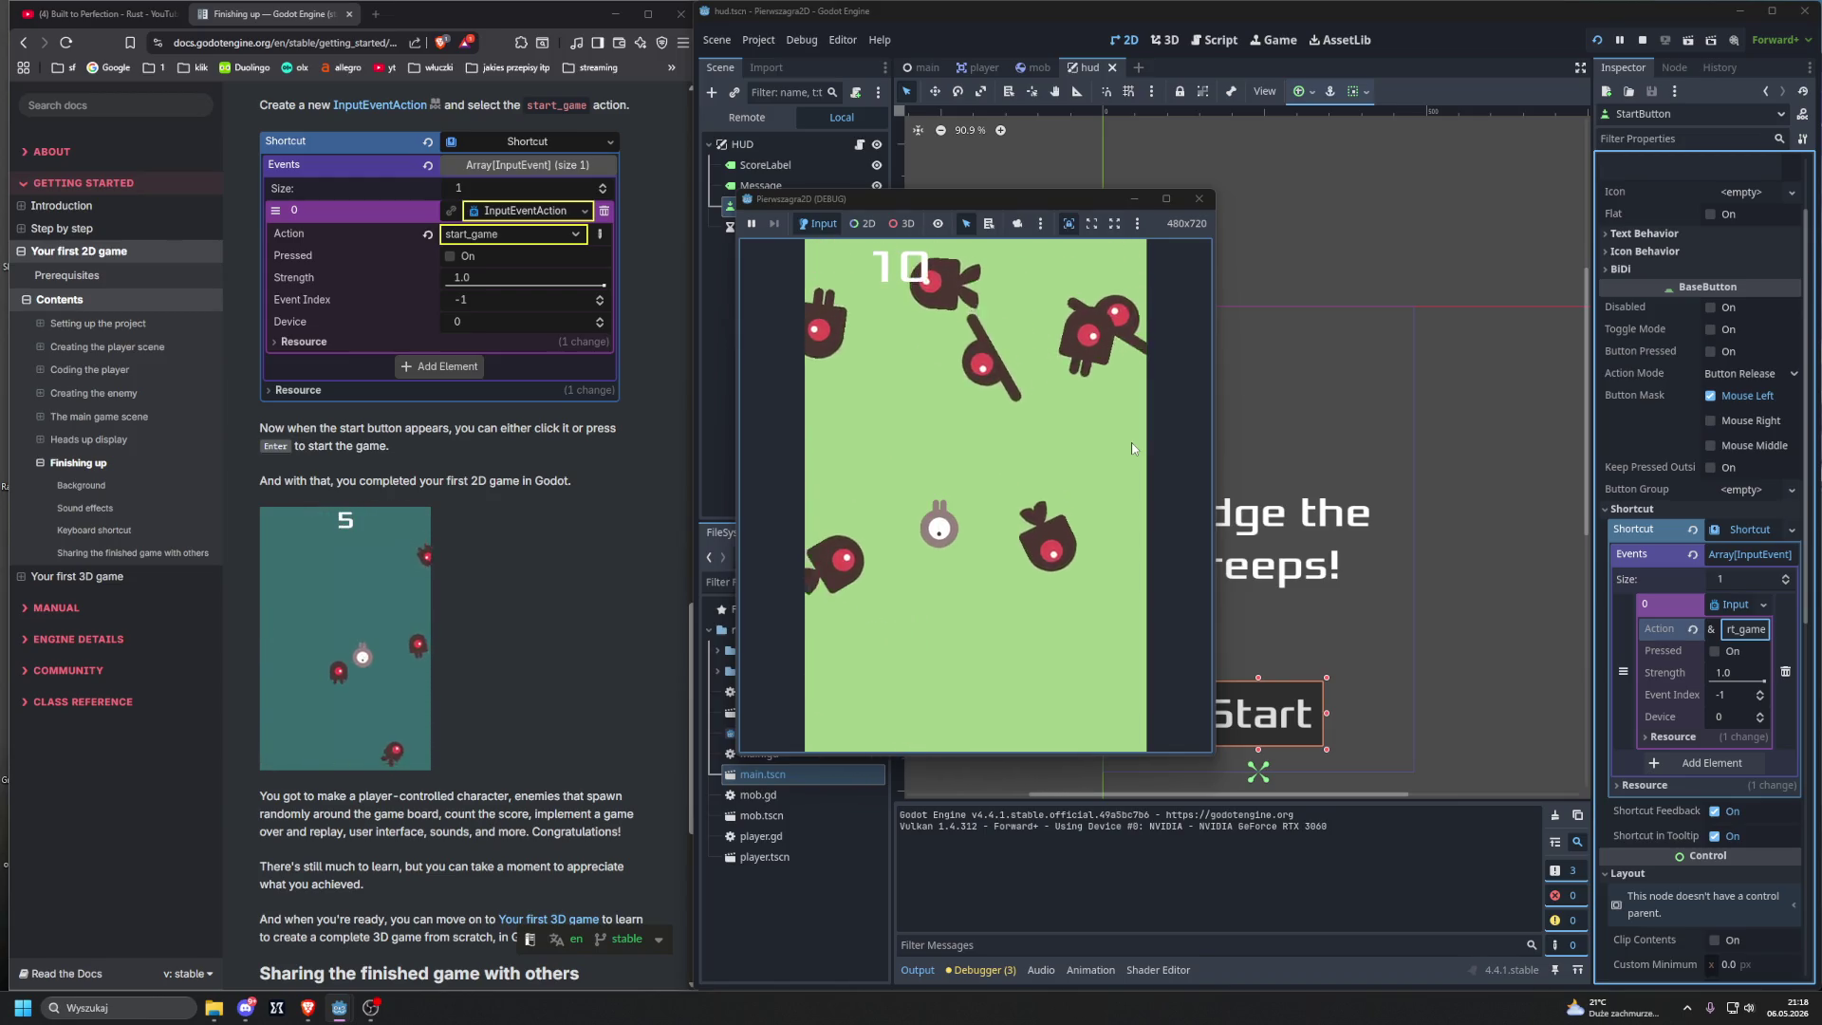
key(Right)
key(Left)
key(Down)
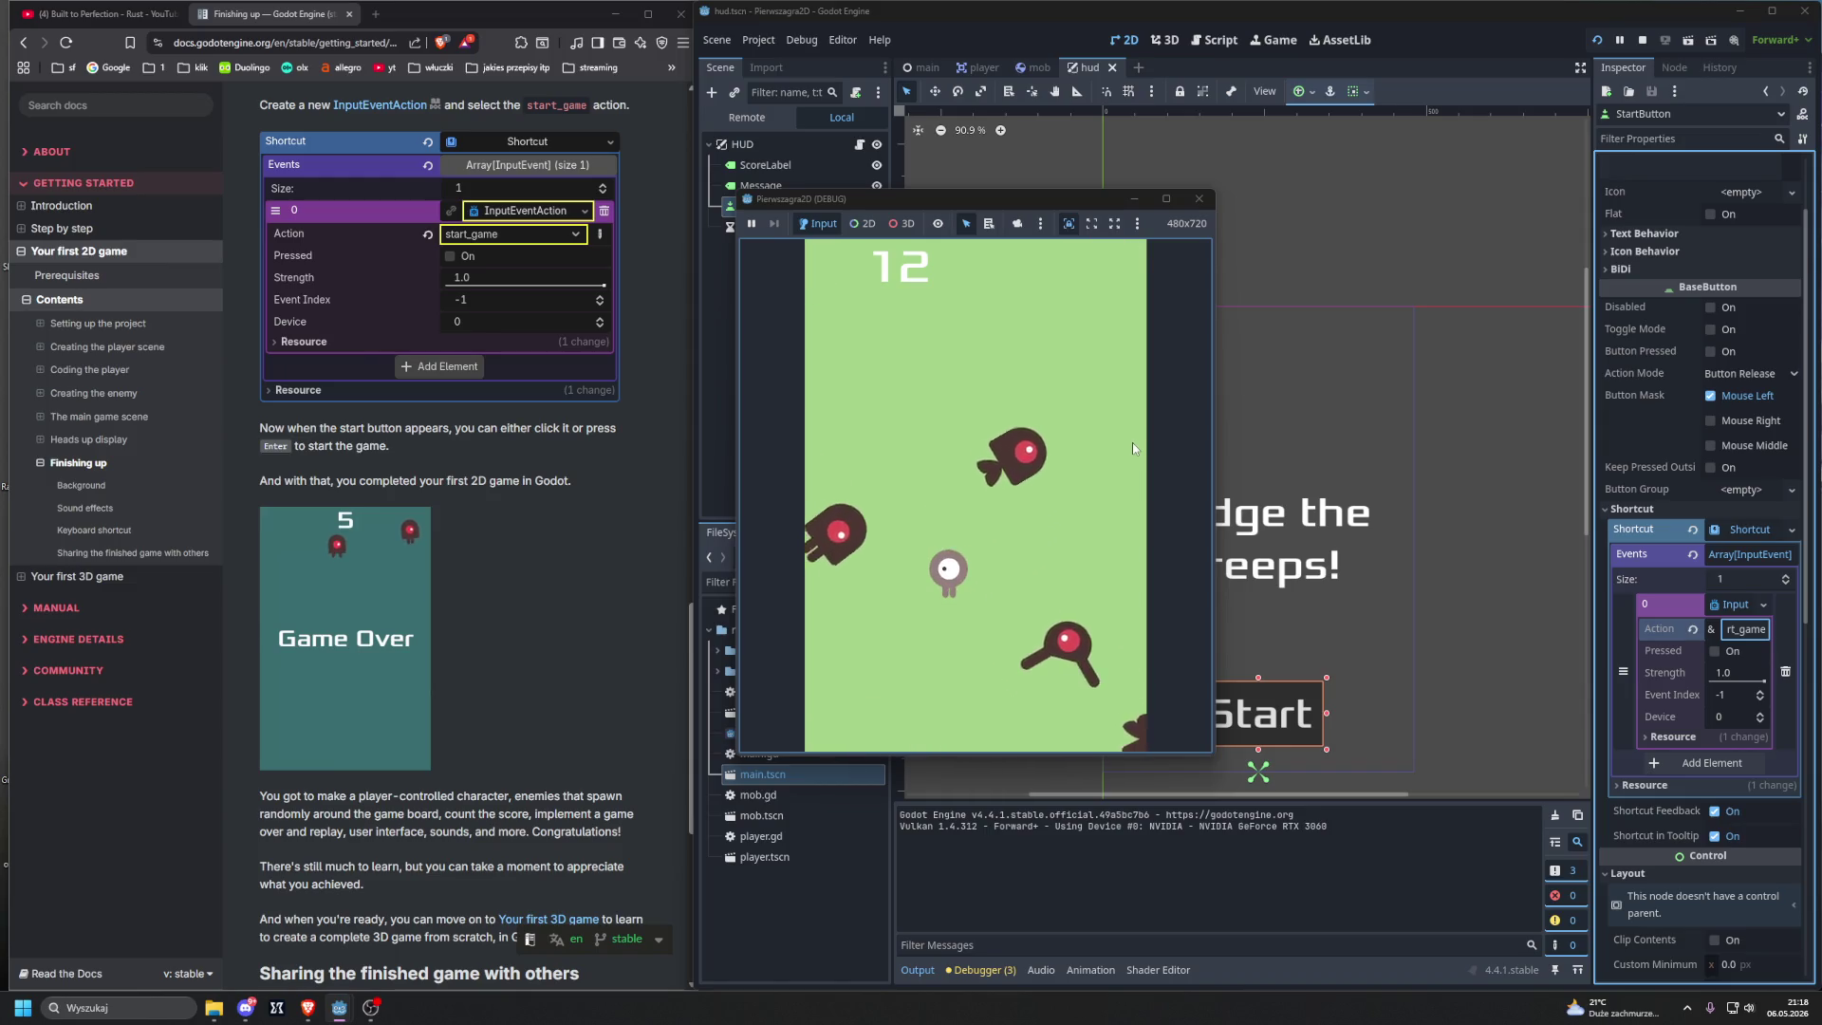
key(Up)
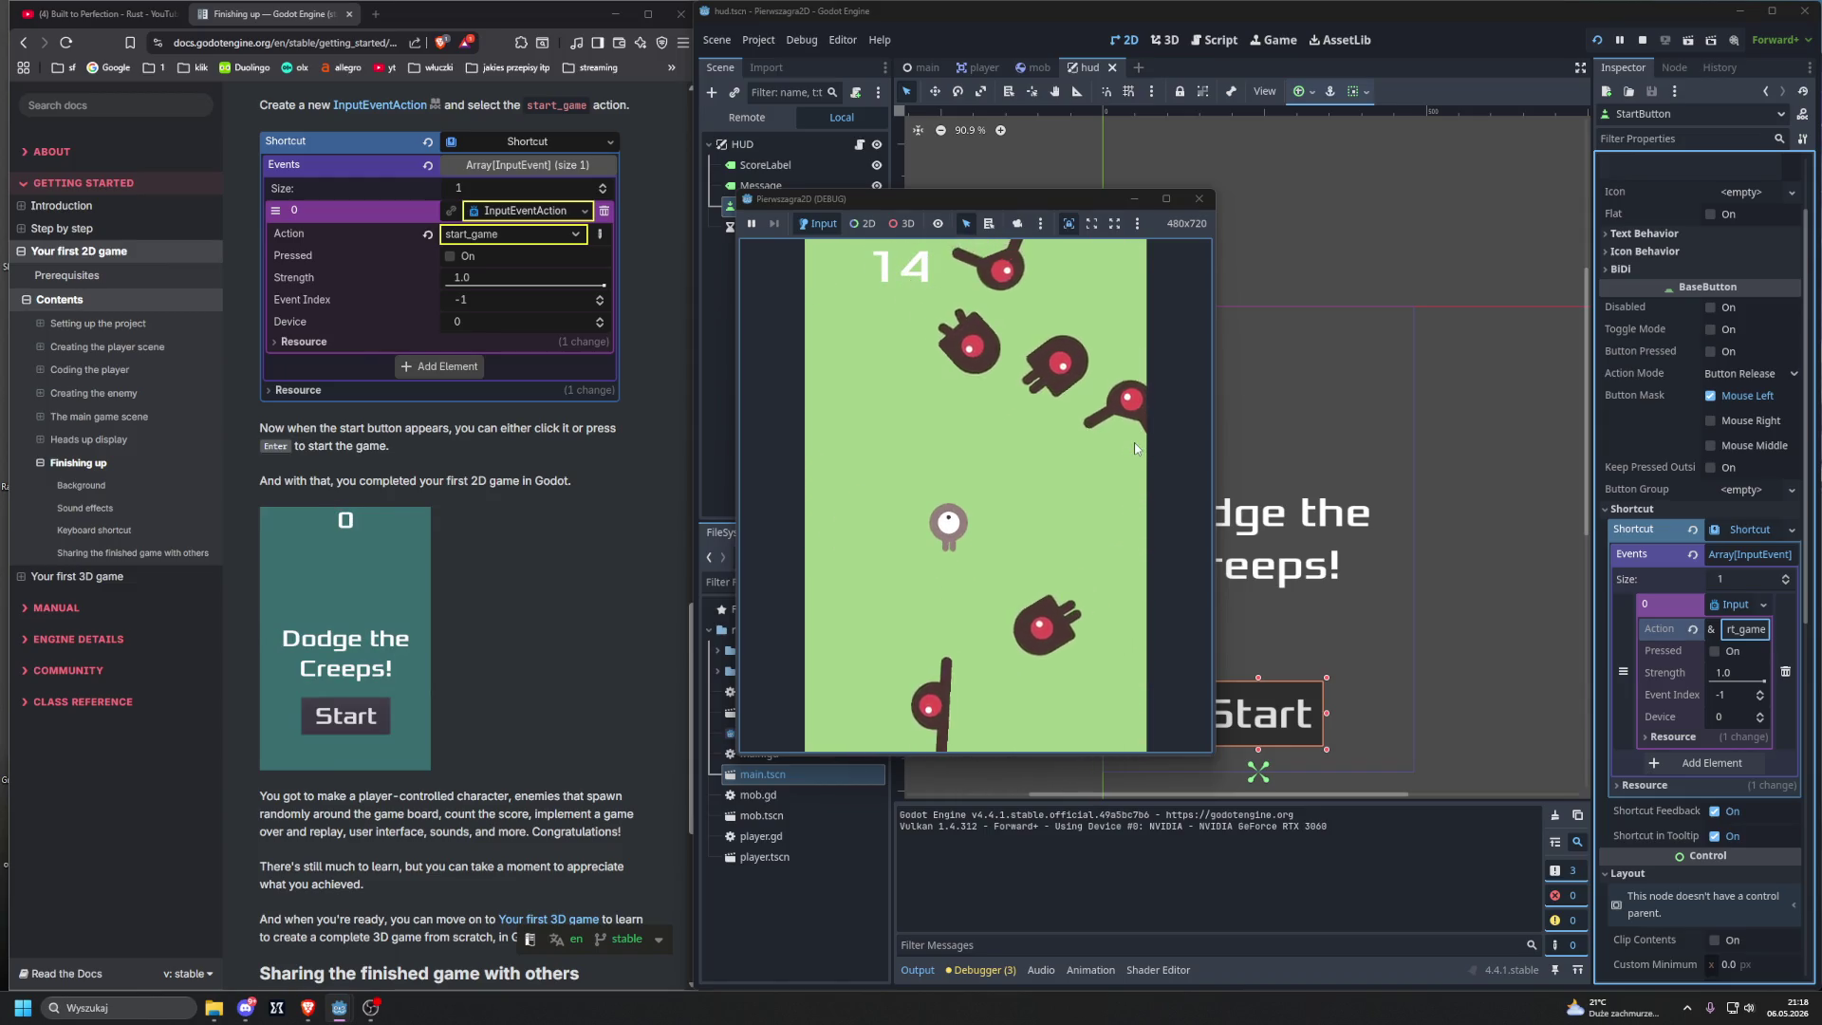
key(Up)
key(Left)
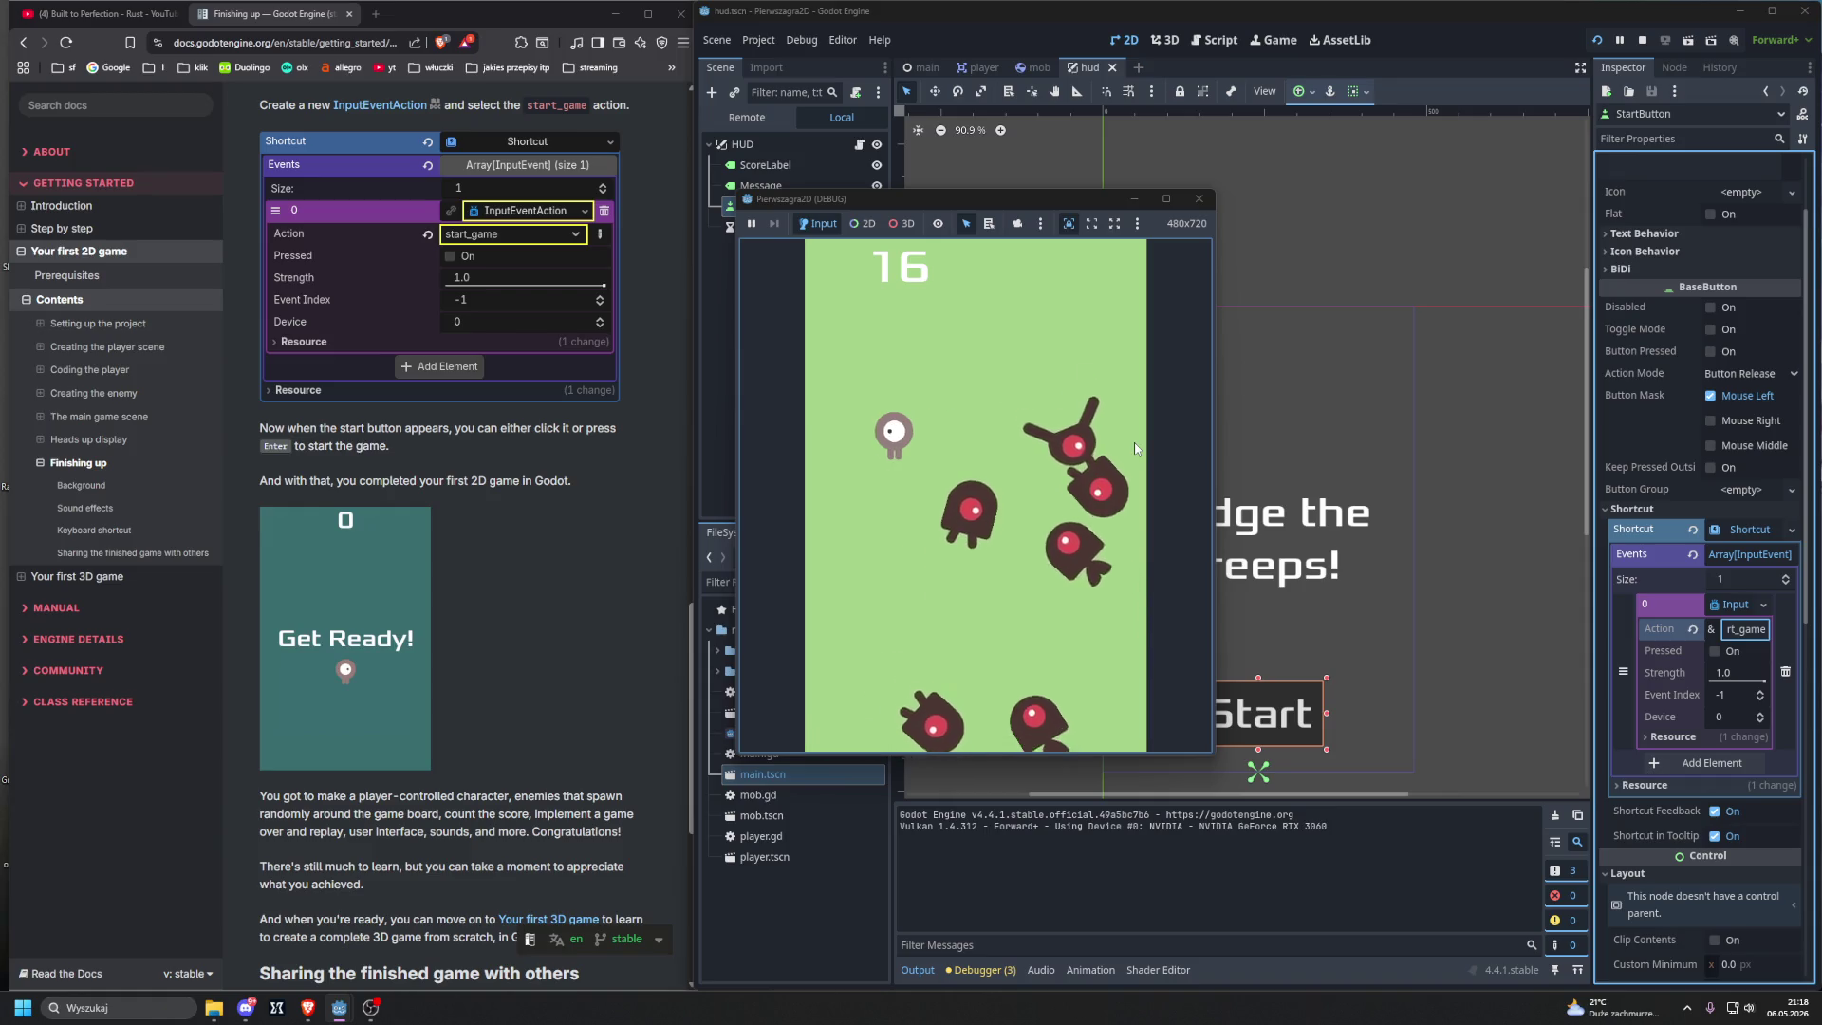
key(Down)
key(Up)
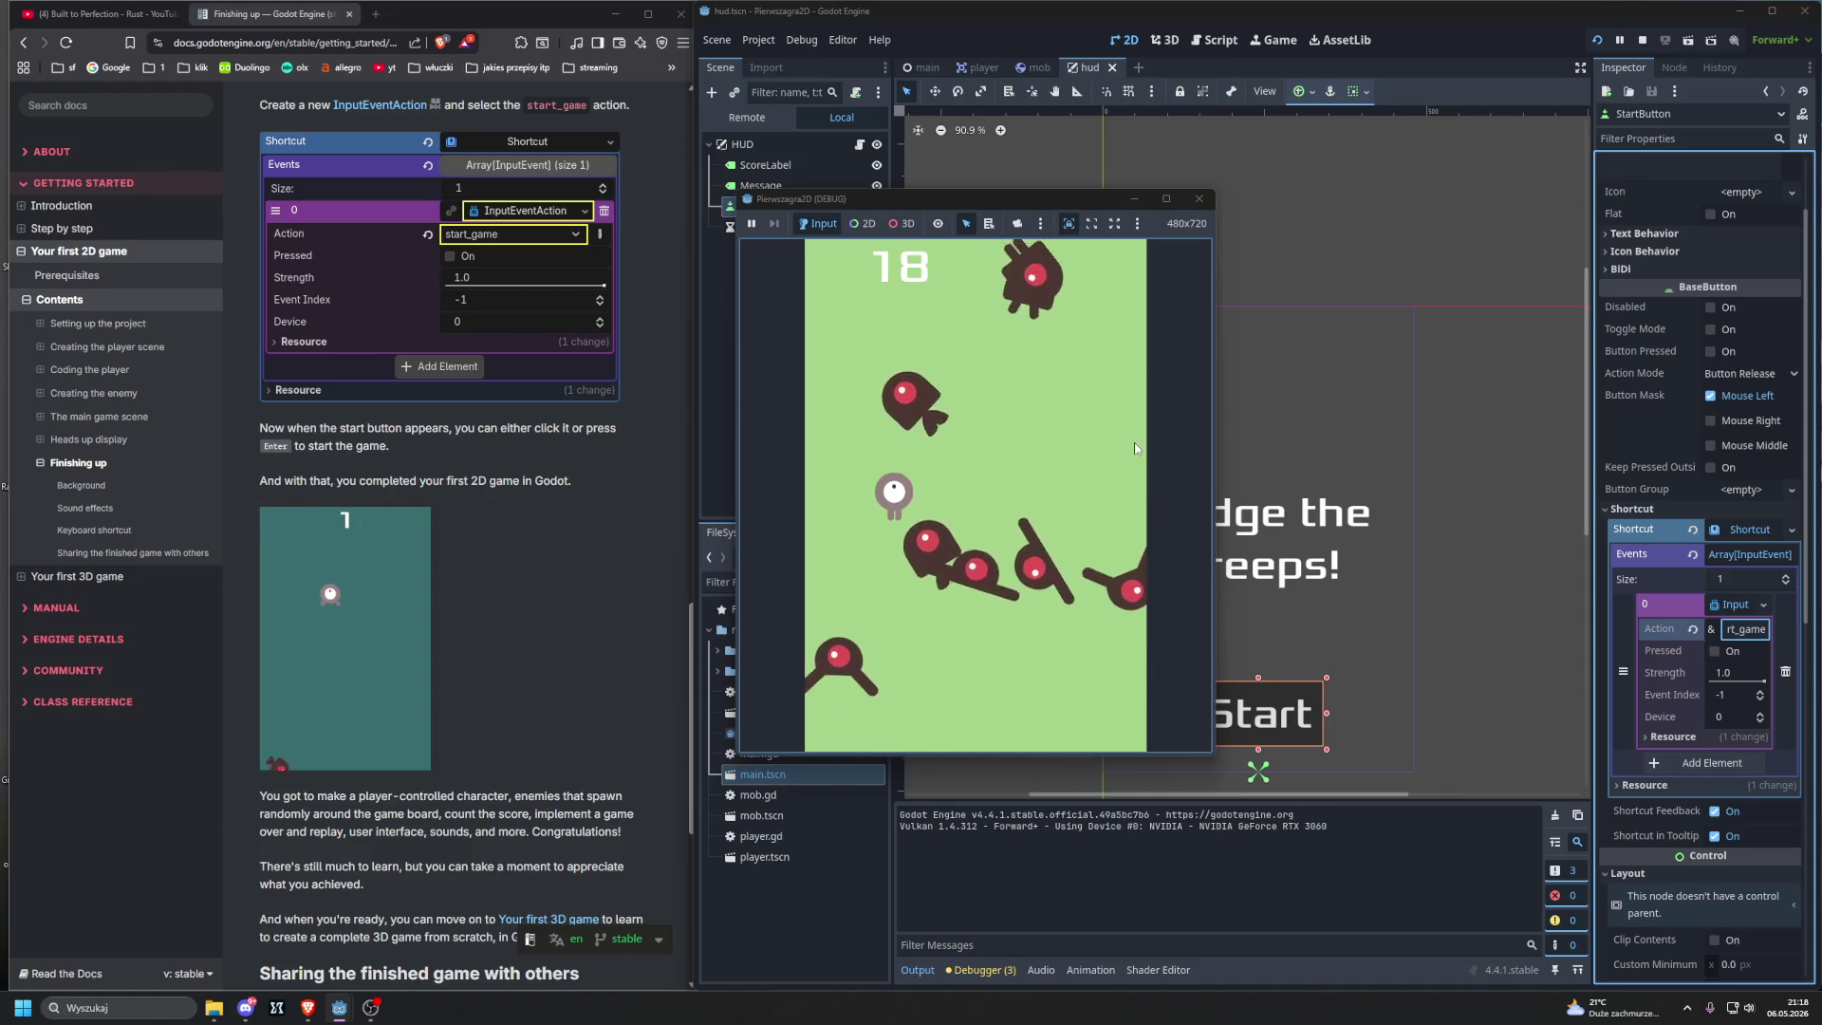
key(Right)
key(Left)
key(Right)
key(Down)
key(Right)
key(Up)
key(Left)
key(Down)
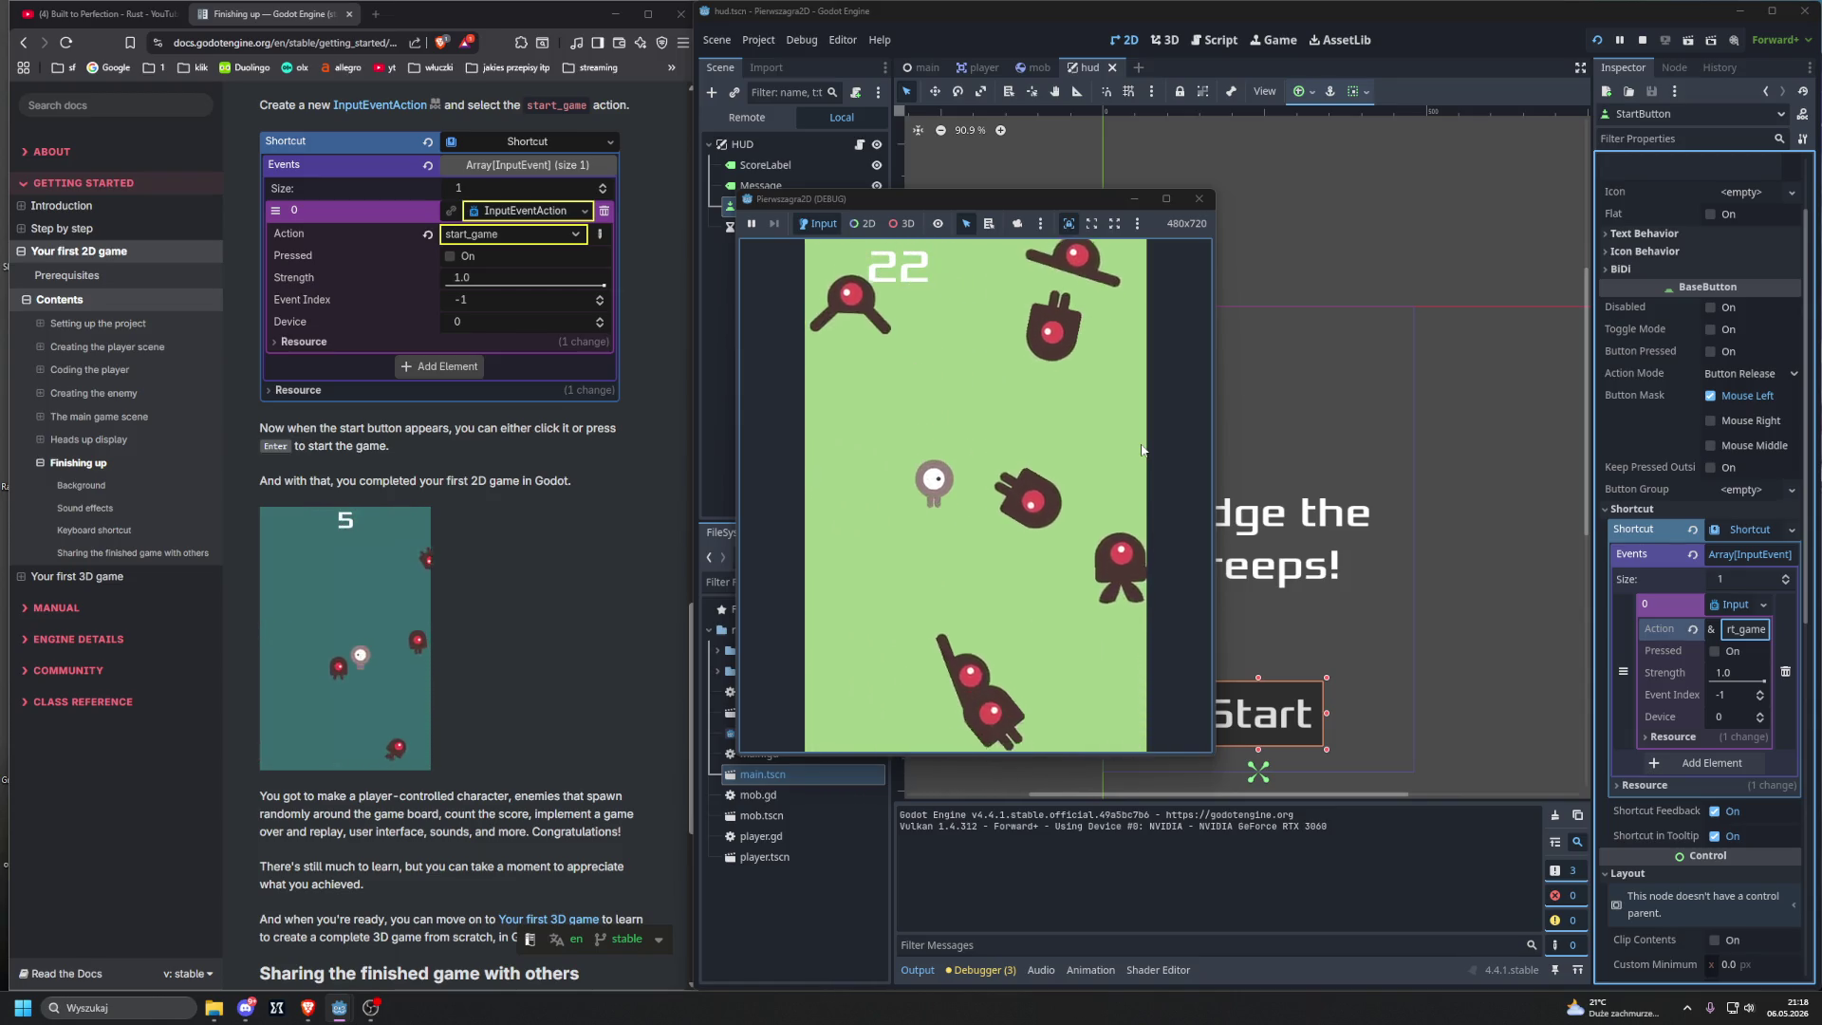
key(Up)
key(Down)
key(Right)
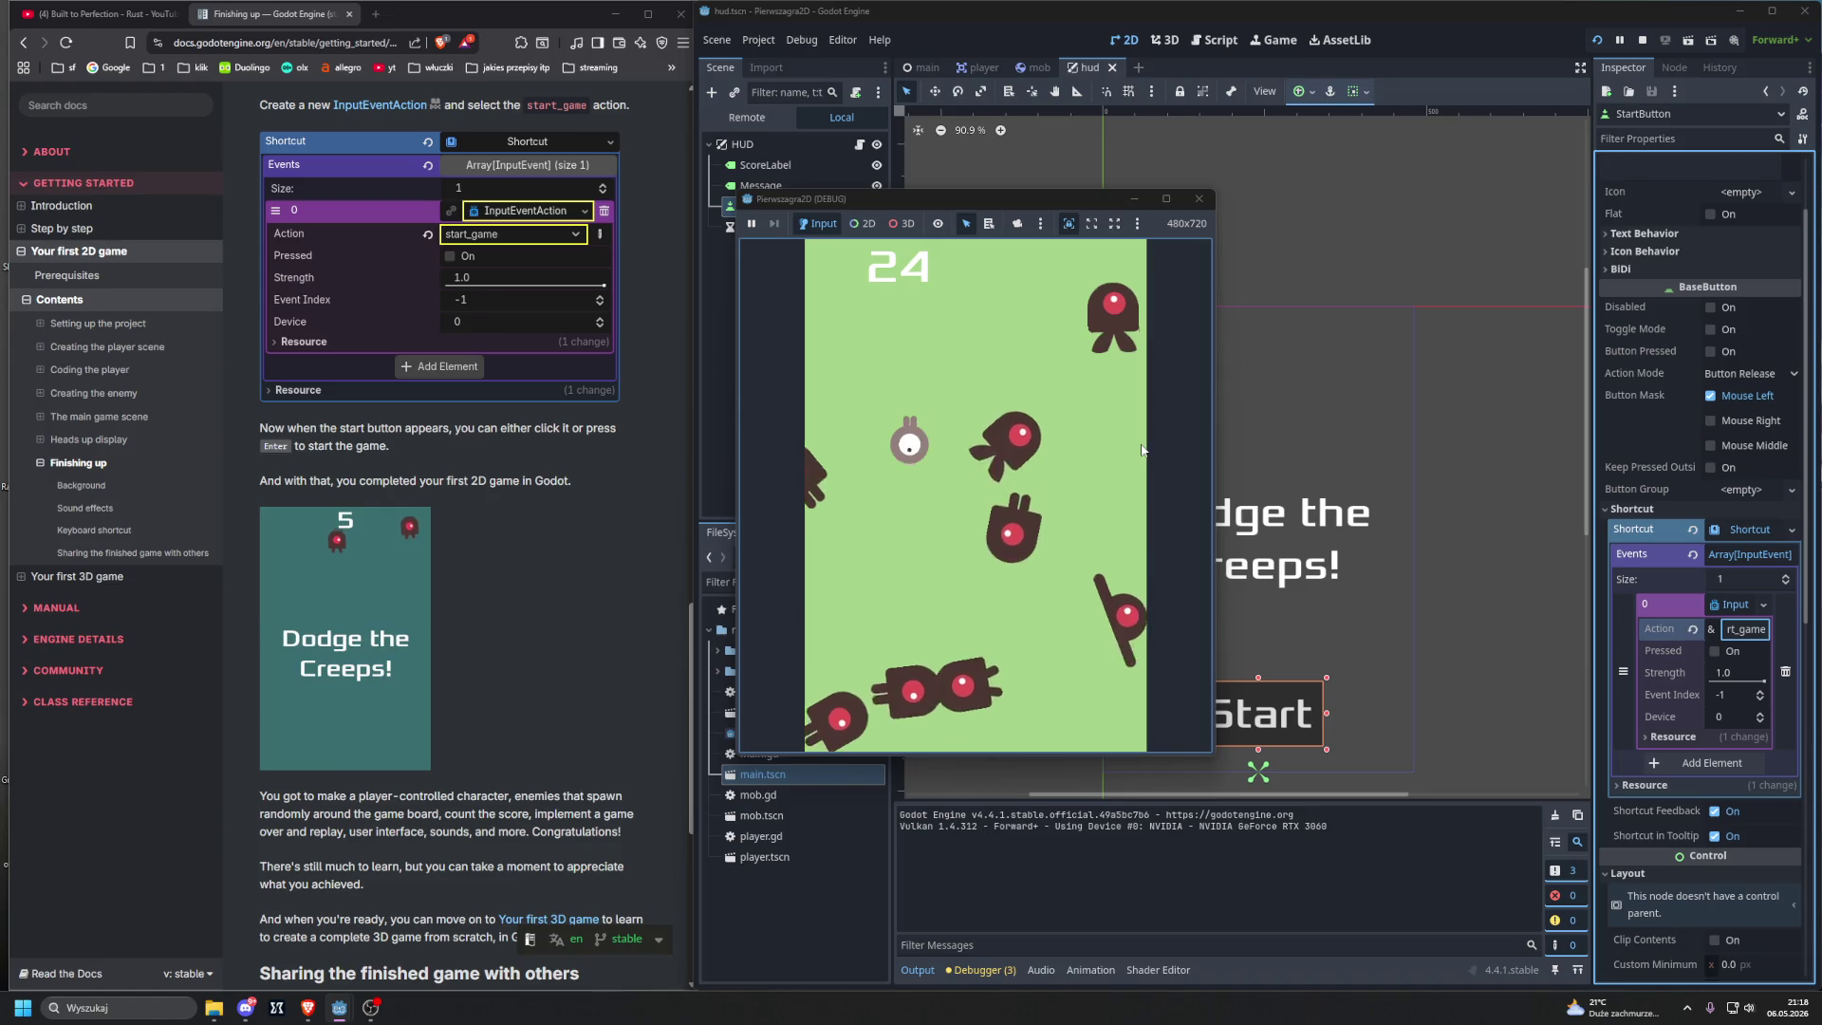
key(Up)
key(Right)
key(Left)
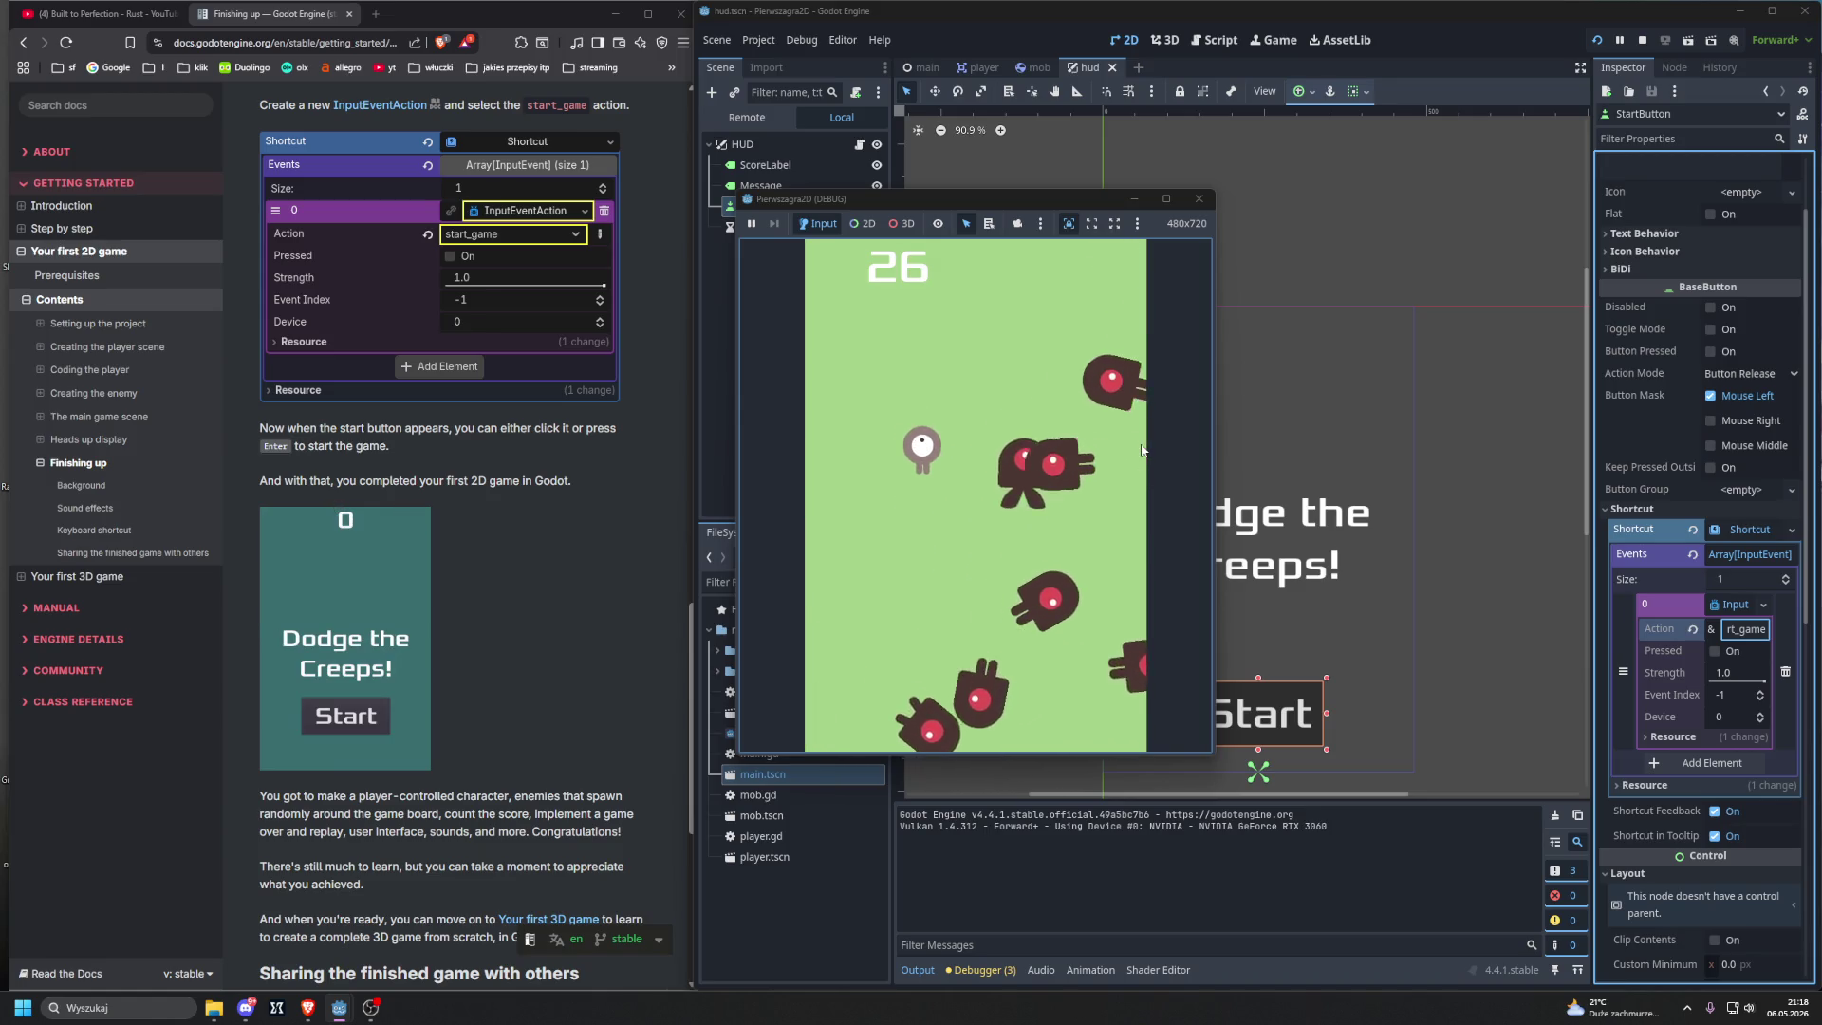
key(Down)
key(Up)
key(Right)
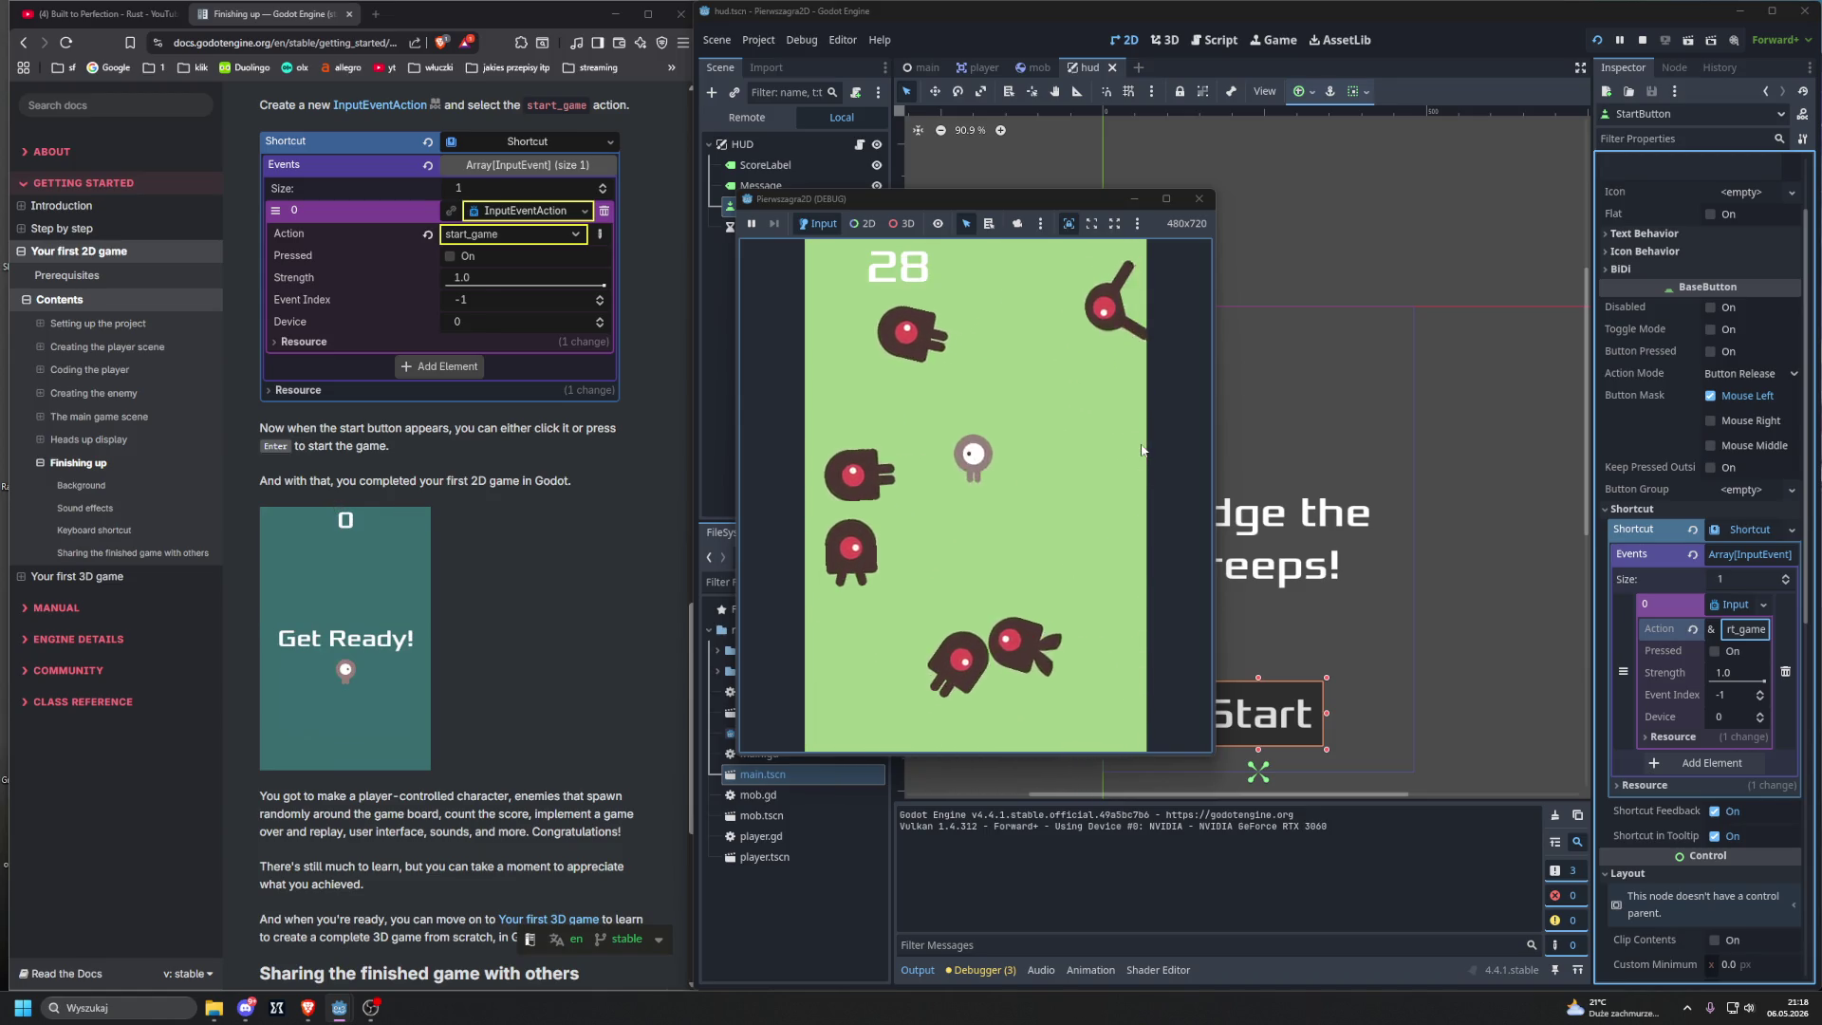
key(Left)
key(Down)
key(Up)
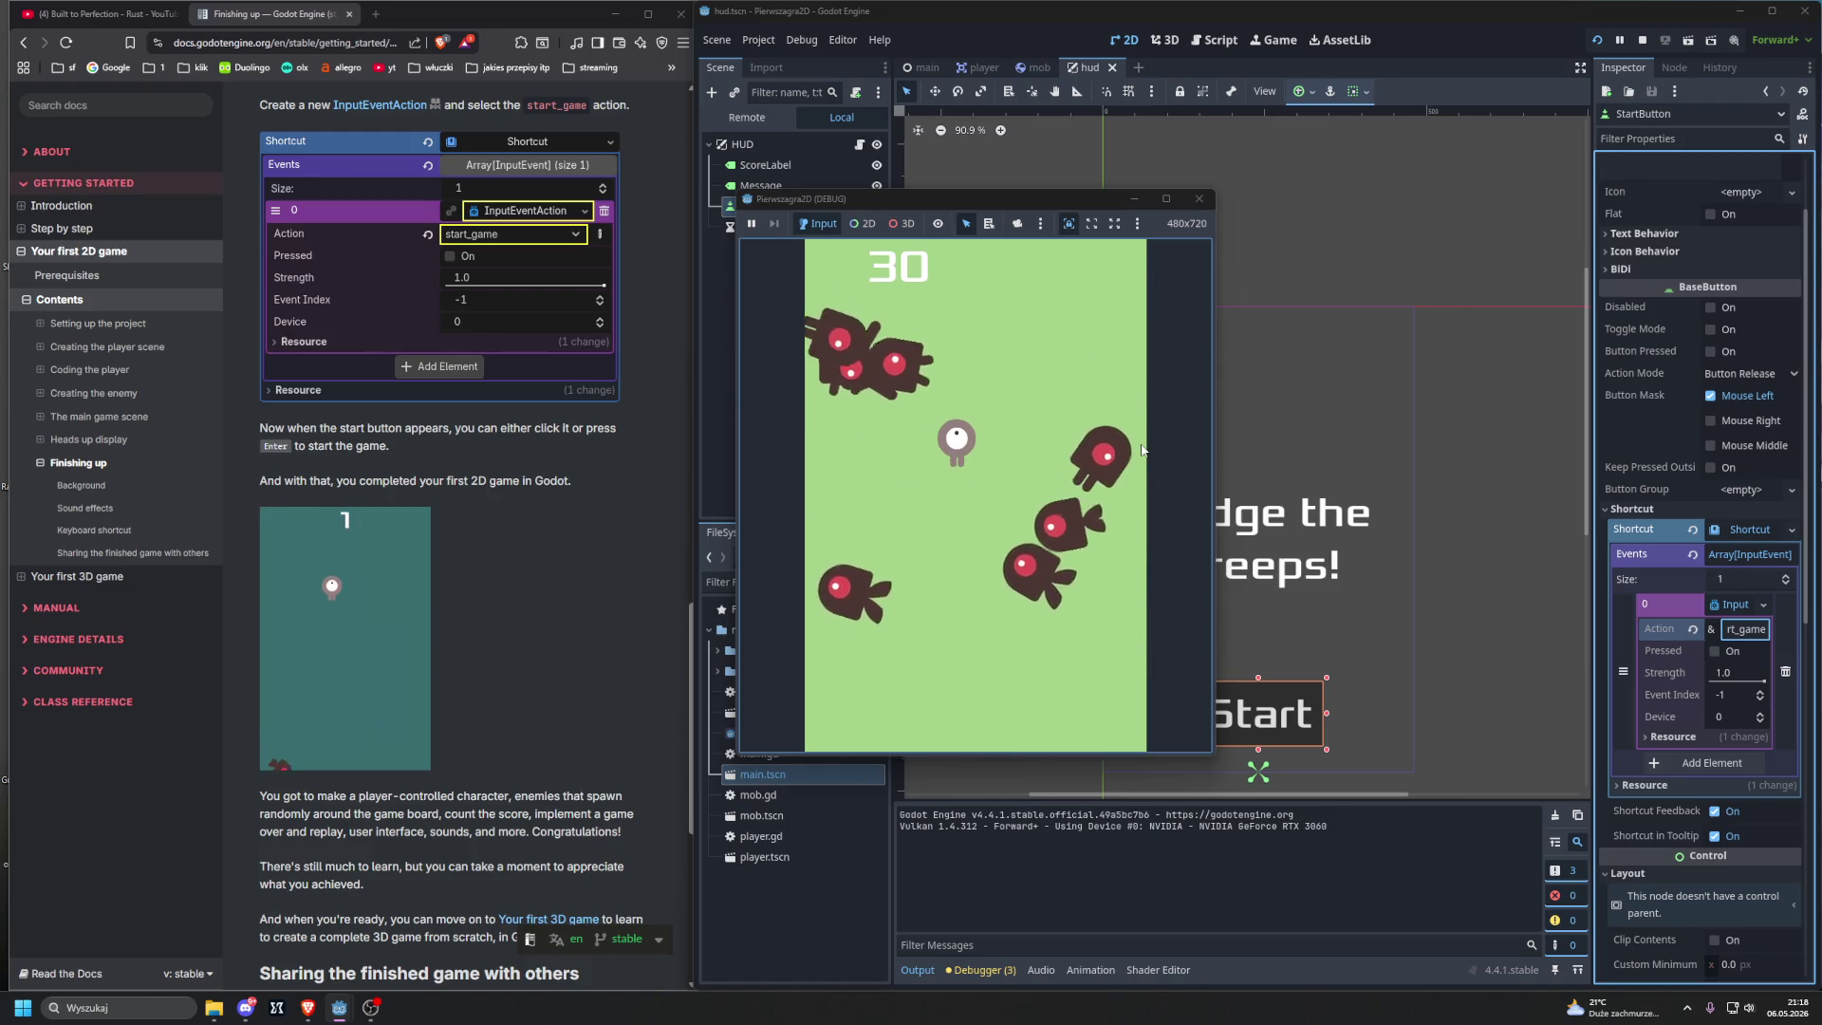
key(Down)
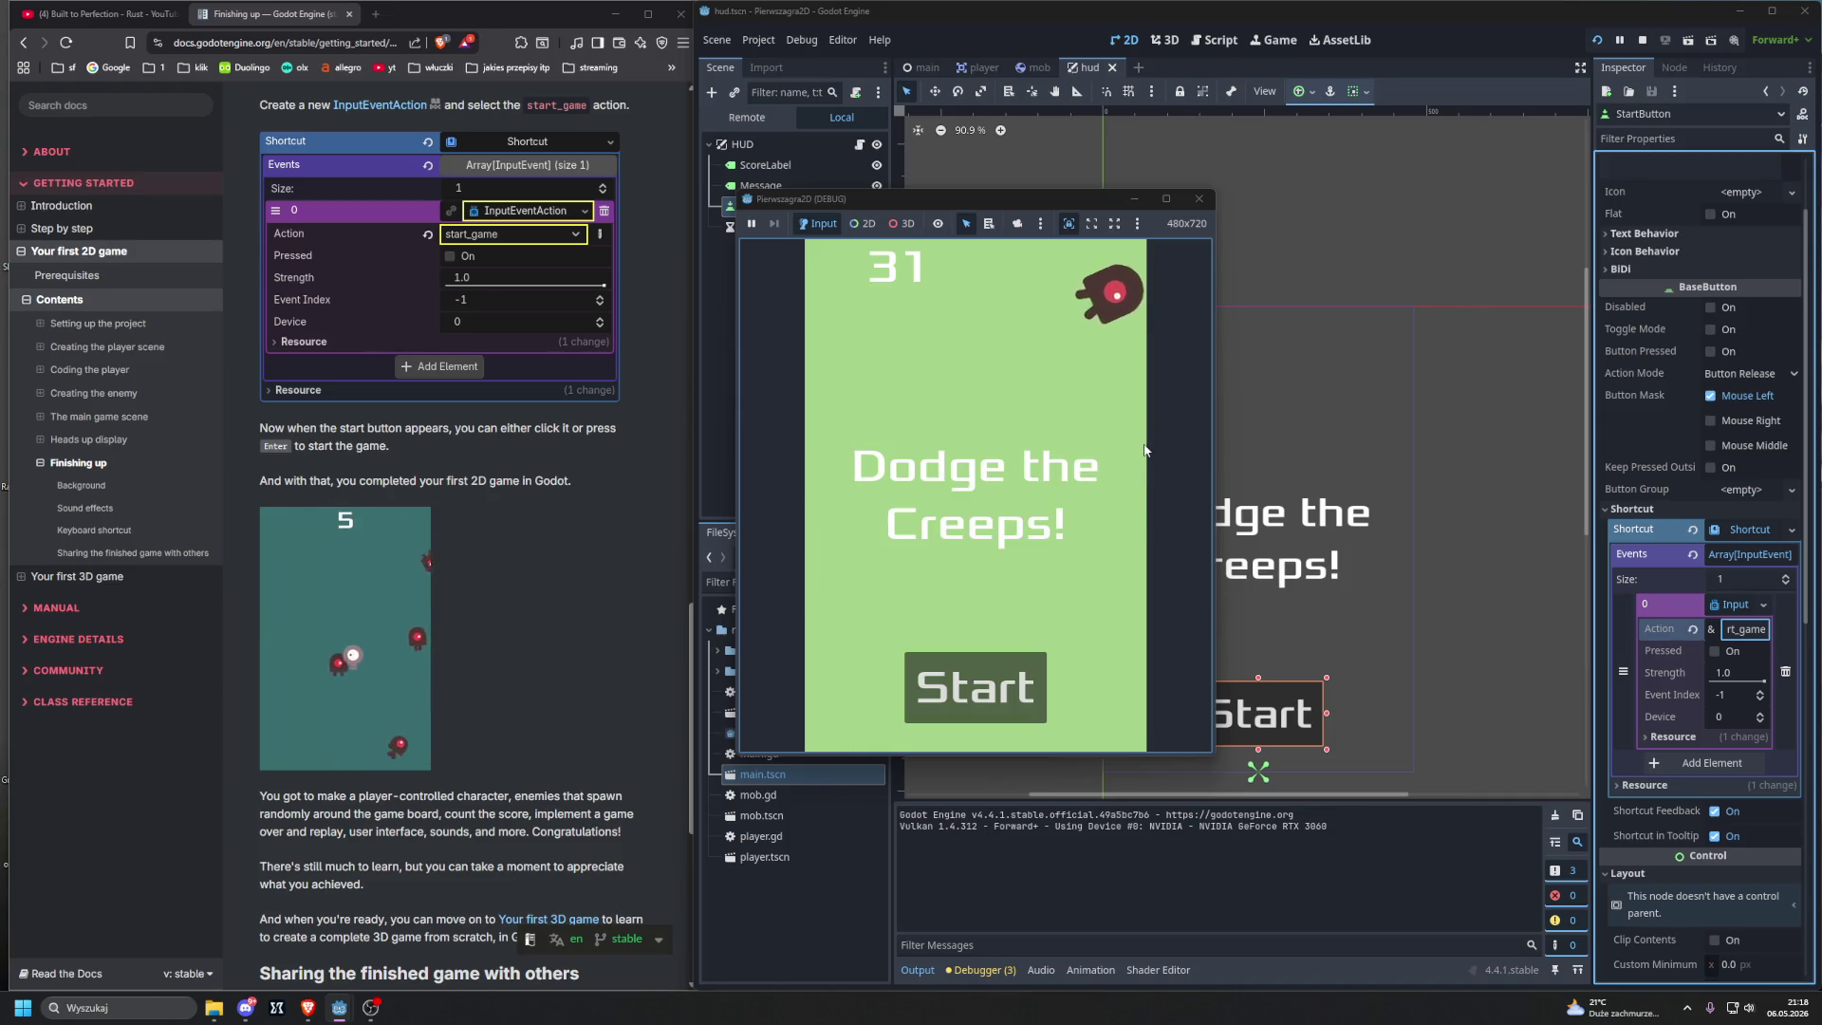
Step: Start fresh rounds with Enter after game over, then stop the running game
key(Return)
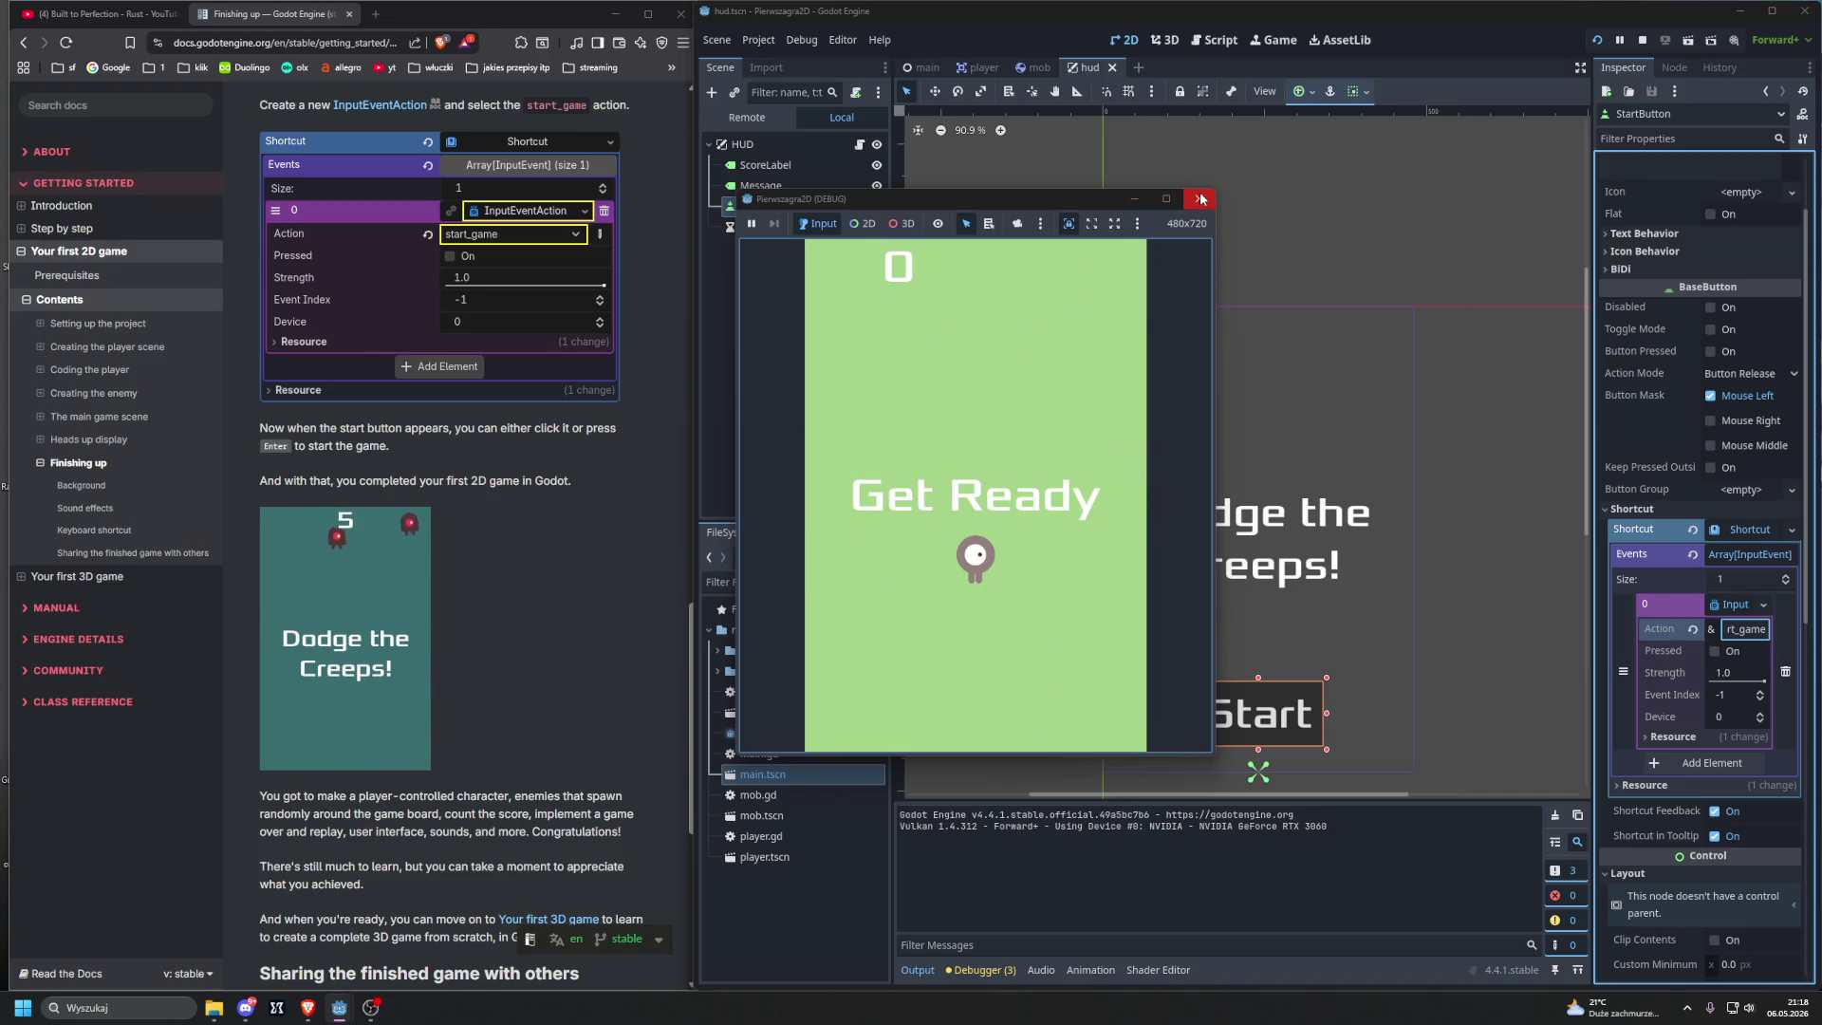
key(Up)
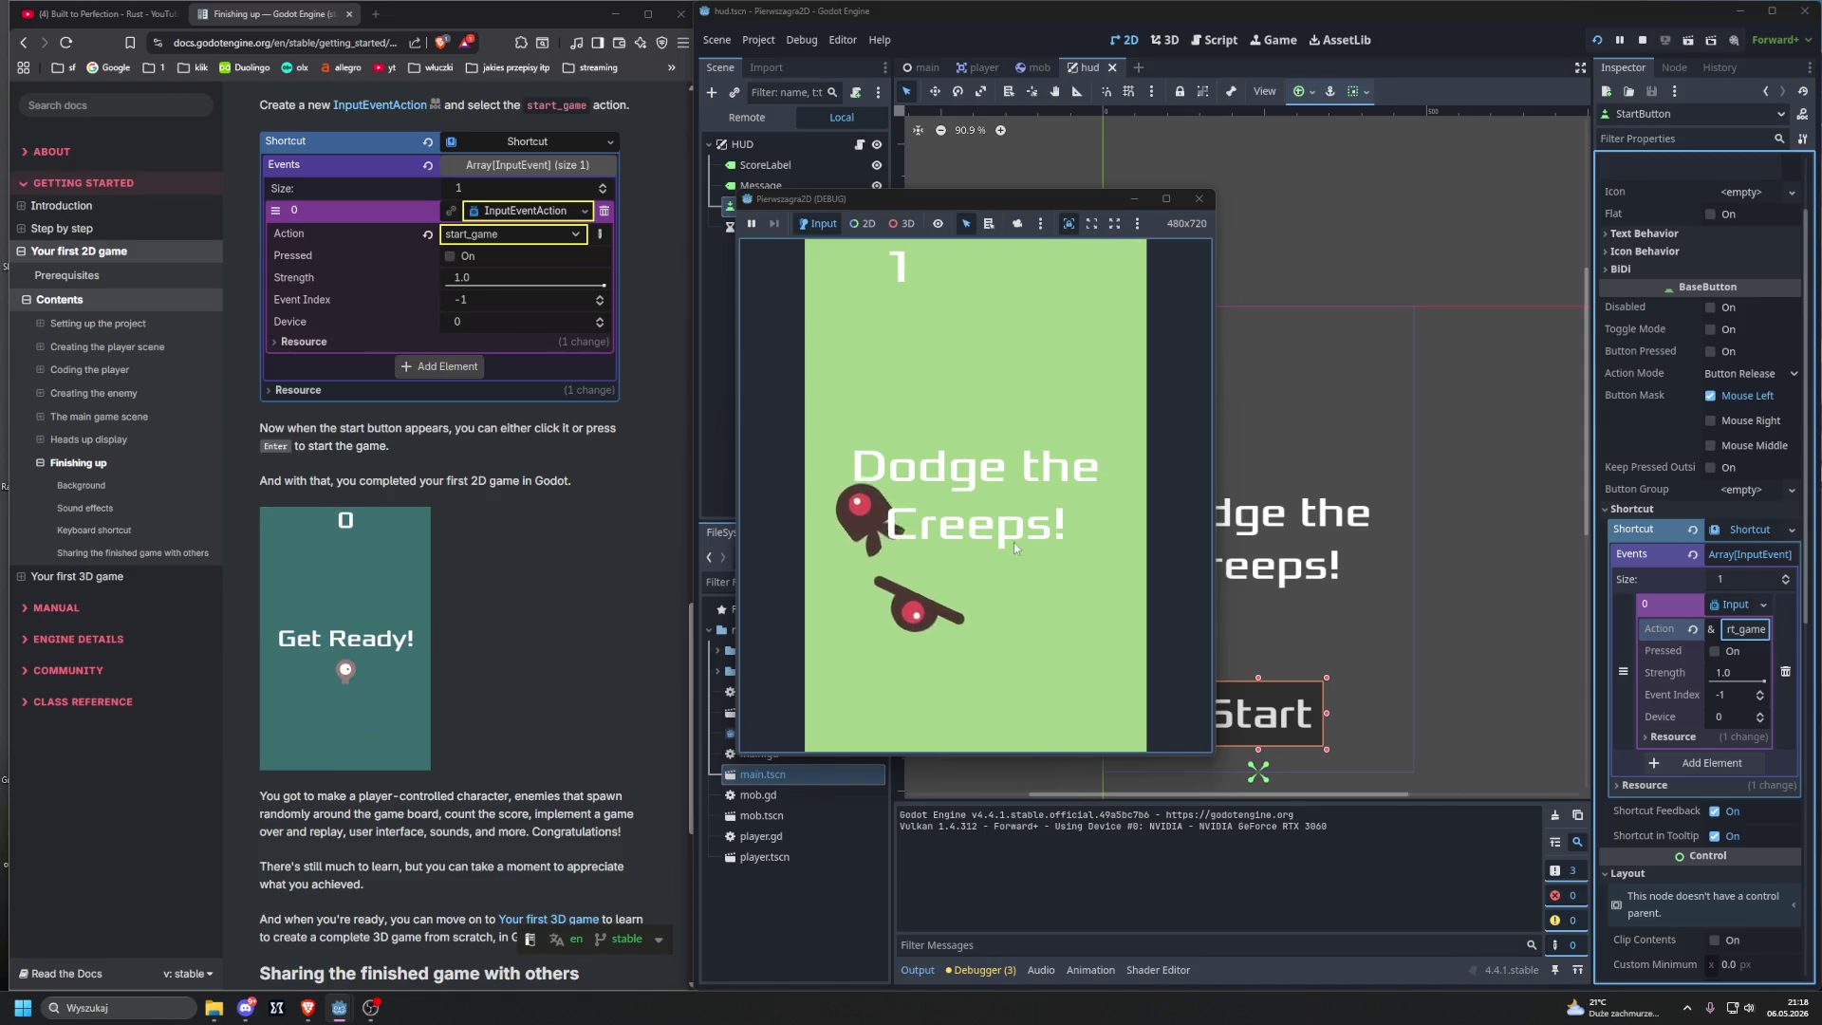
key(Return)
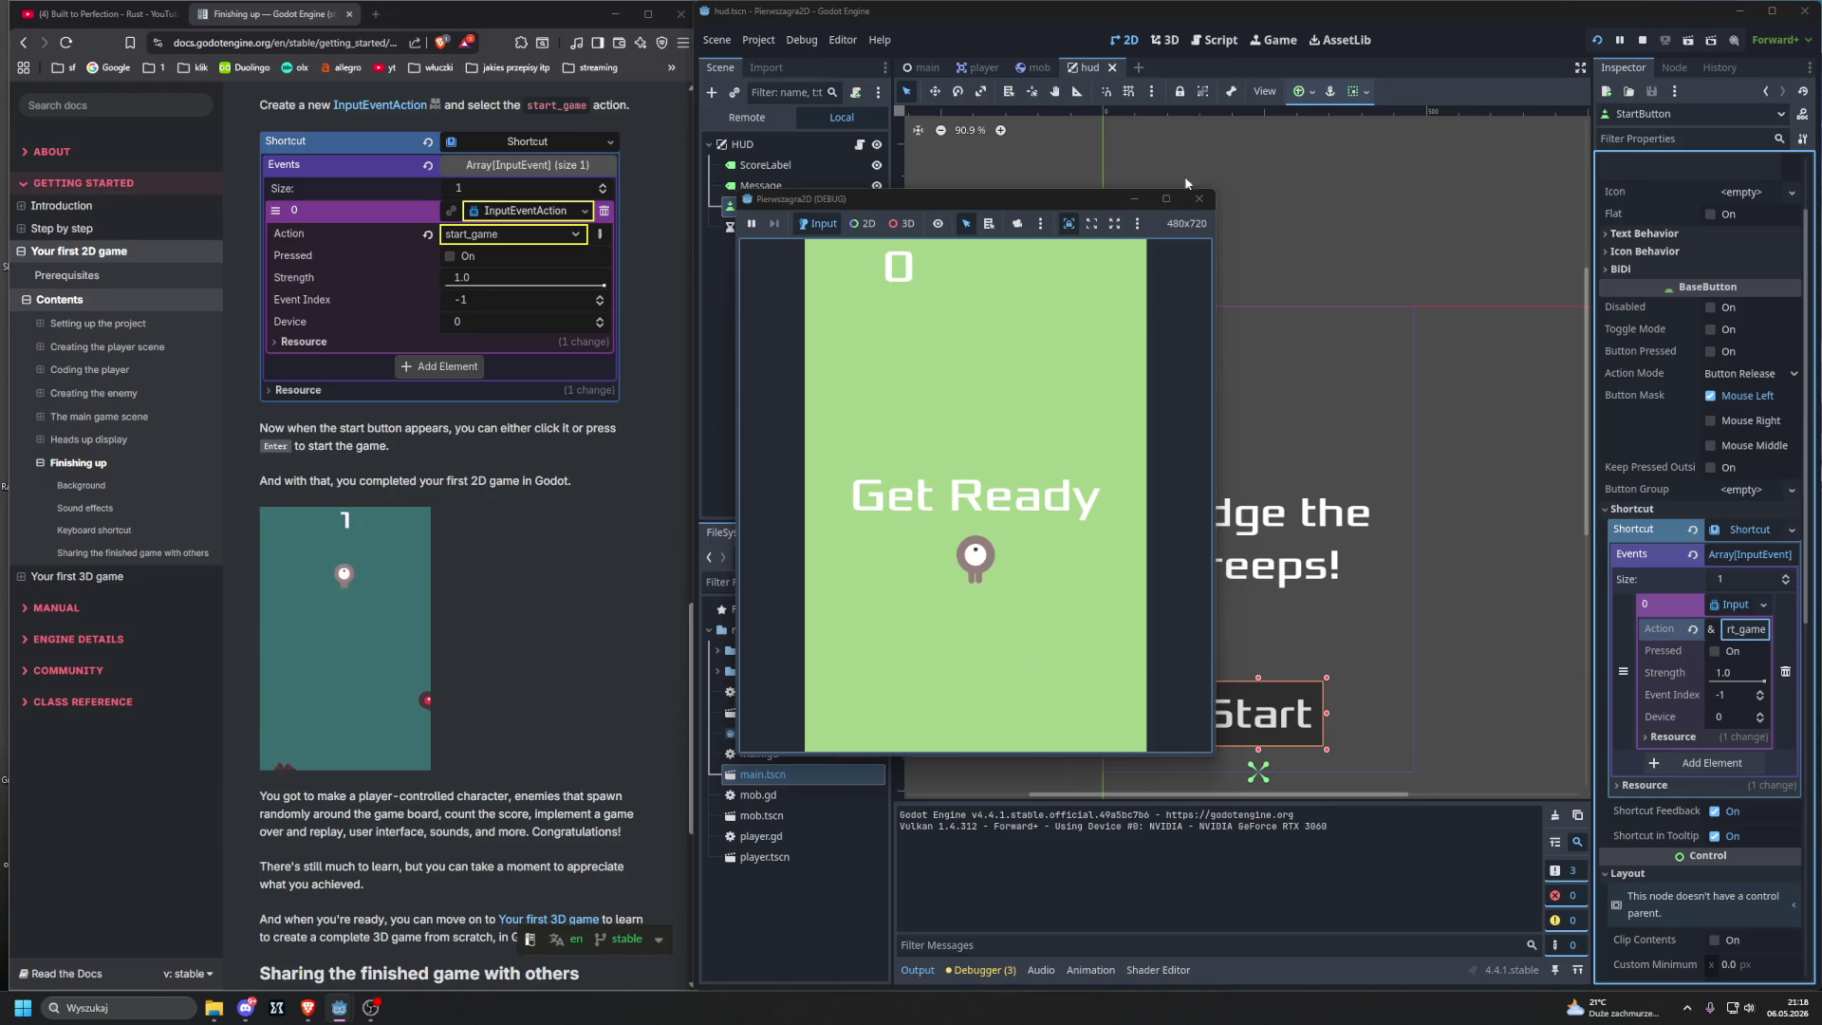
click(1198, 198)
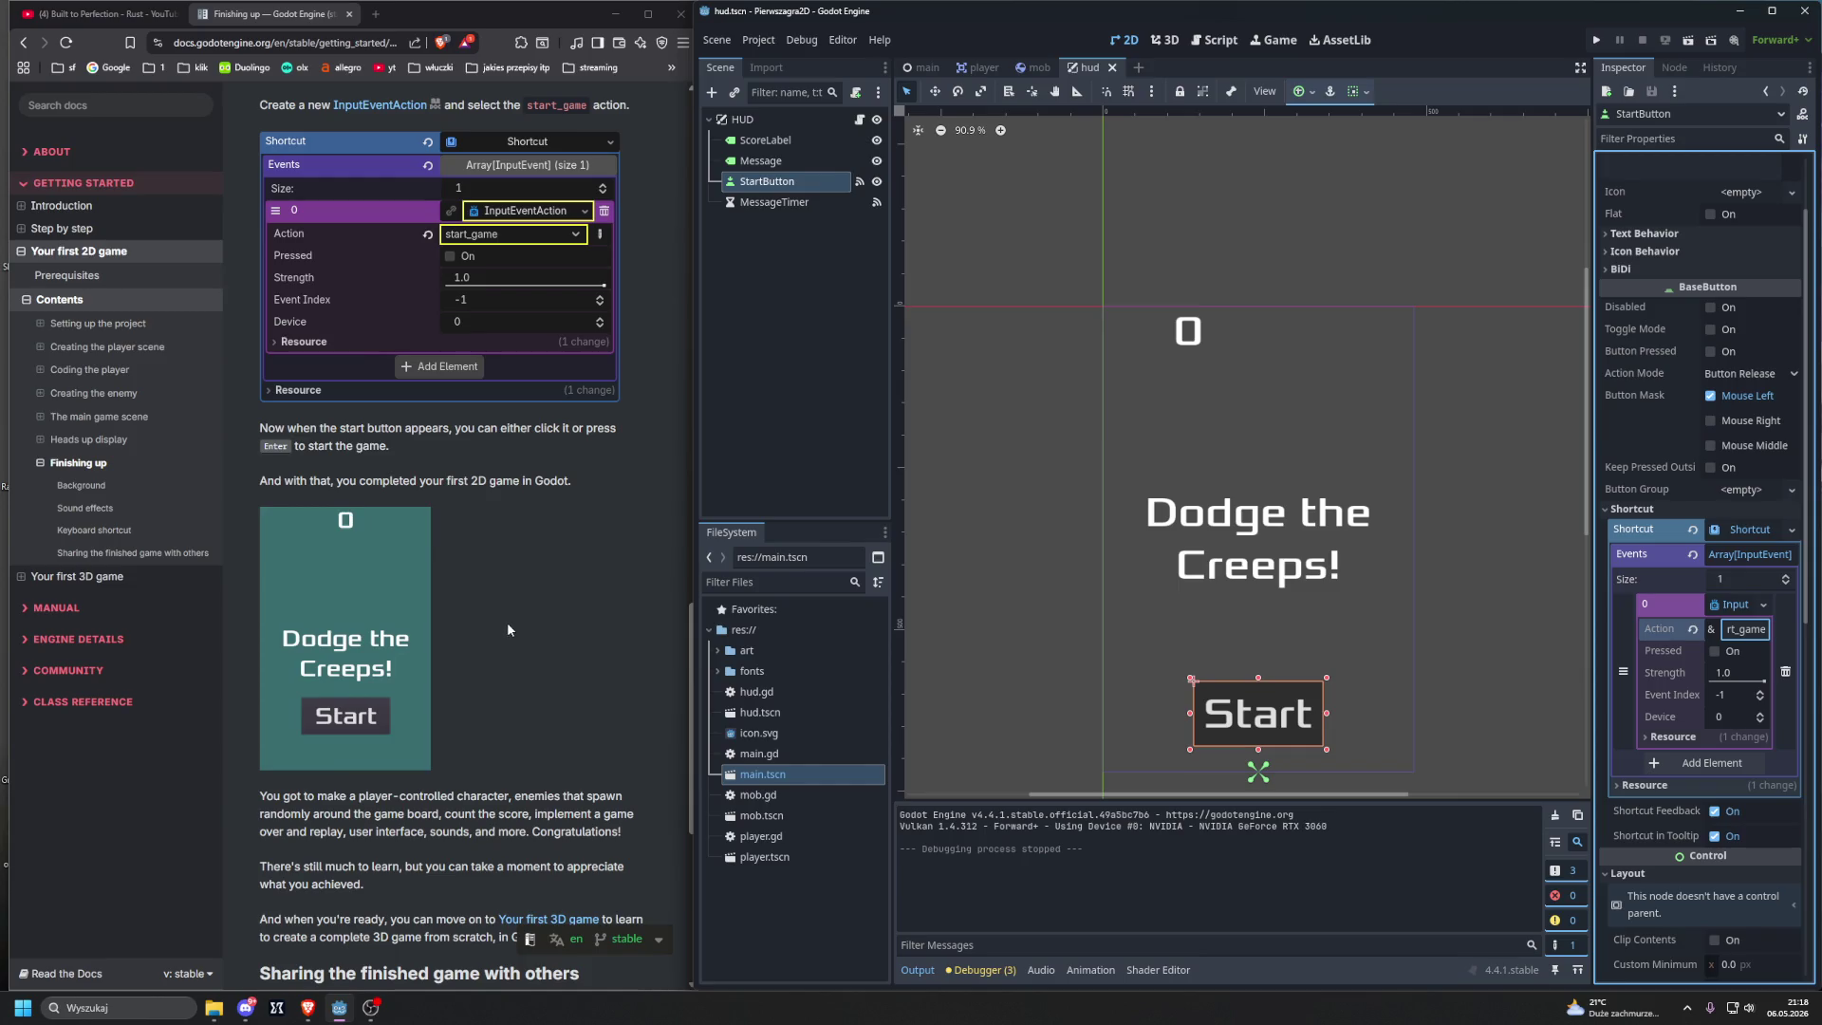
scroll(508, 625, down, 4)
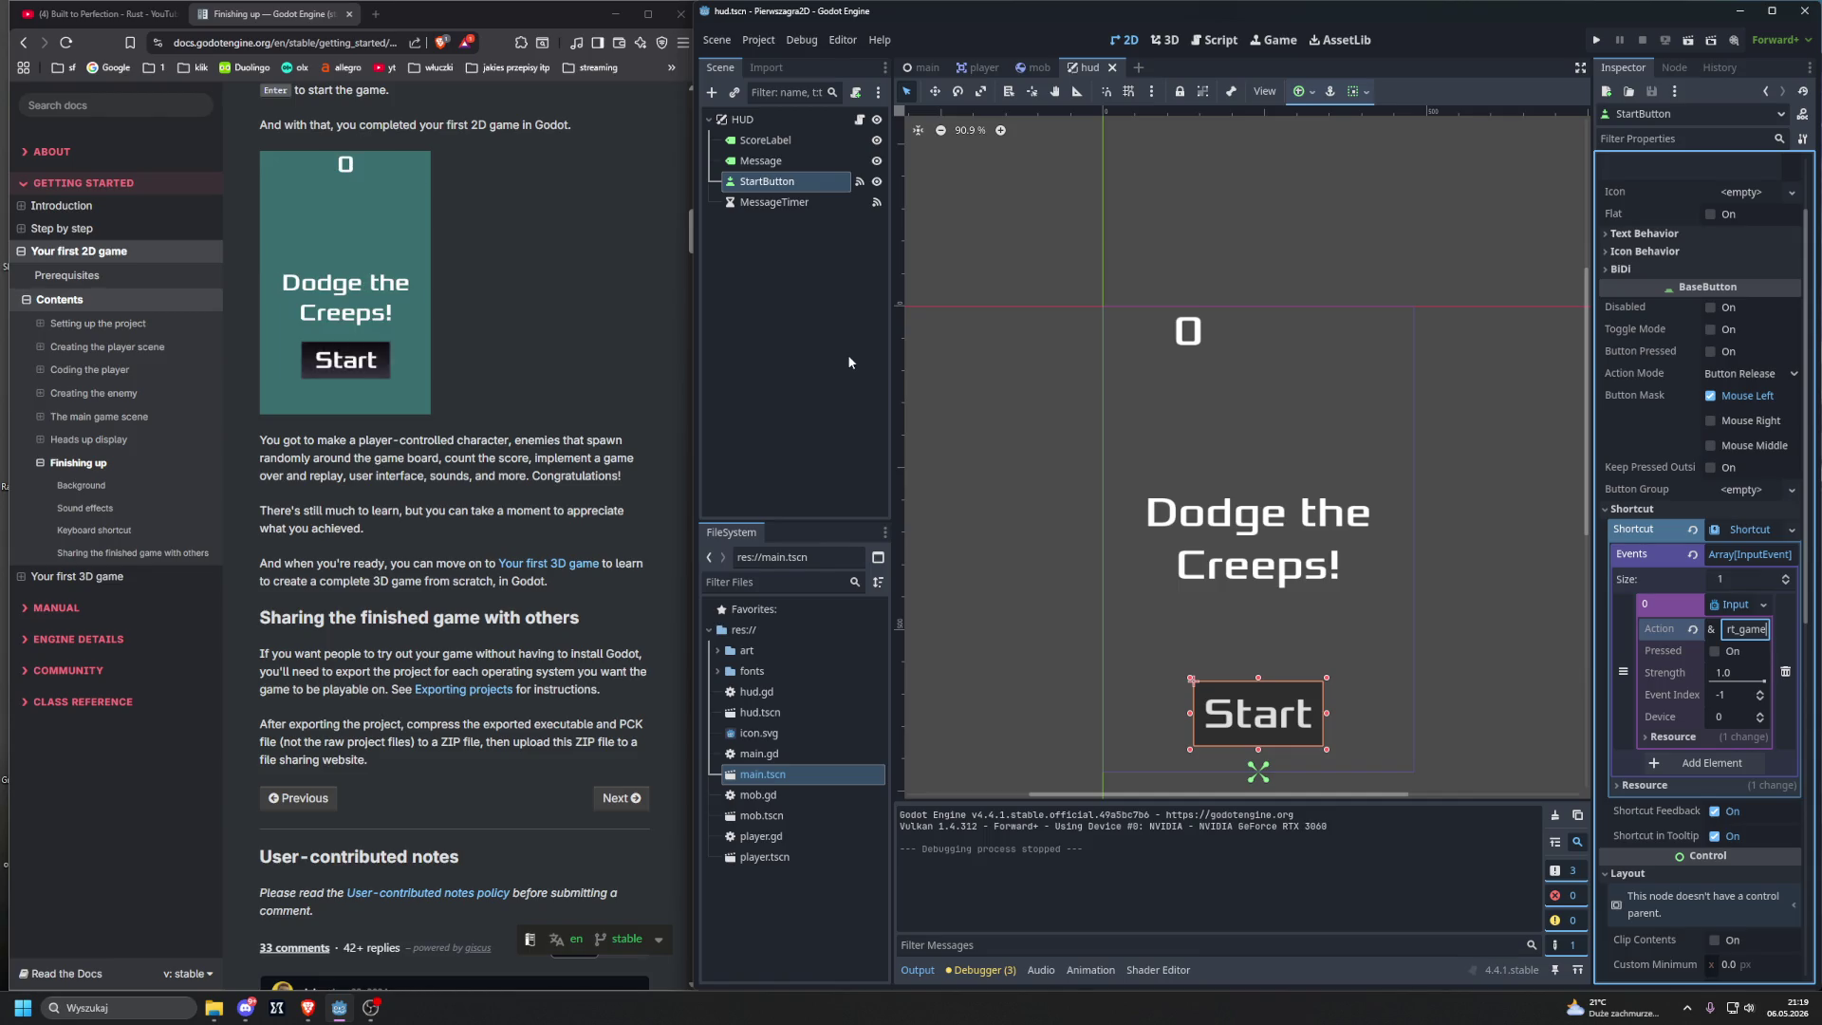
Step: Scroll down the Finishing up docs page until the User-contributed notes comments appear
scroll(497, 571, down, 3)
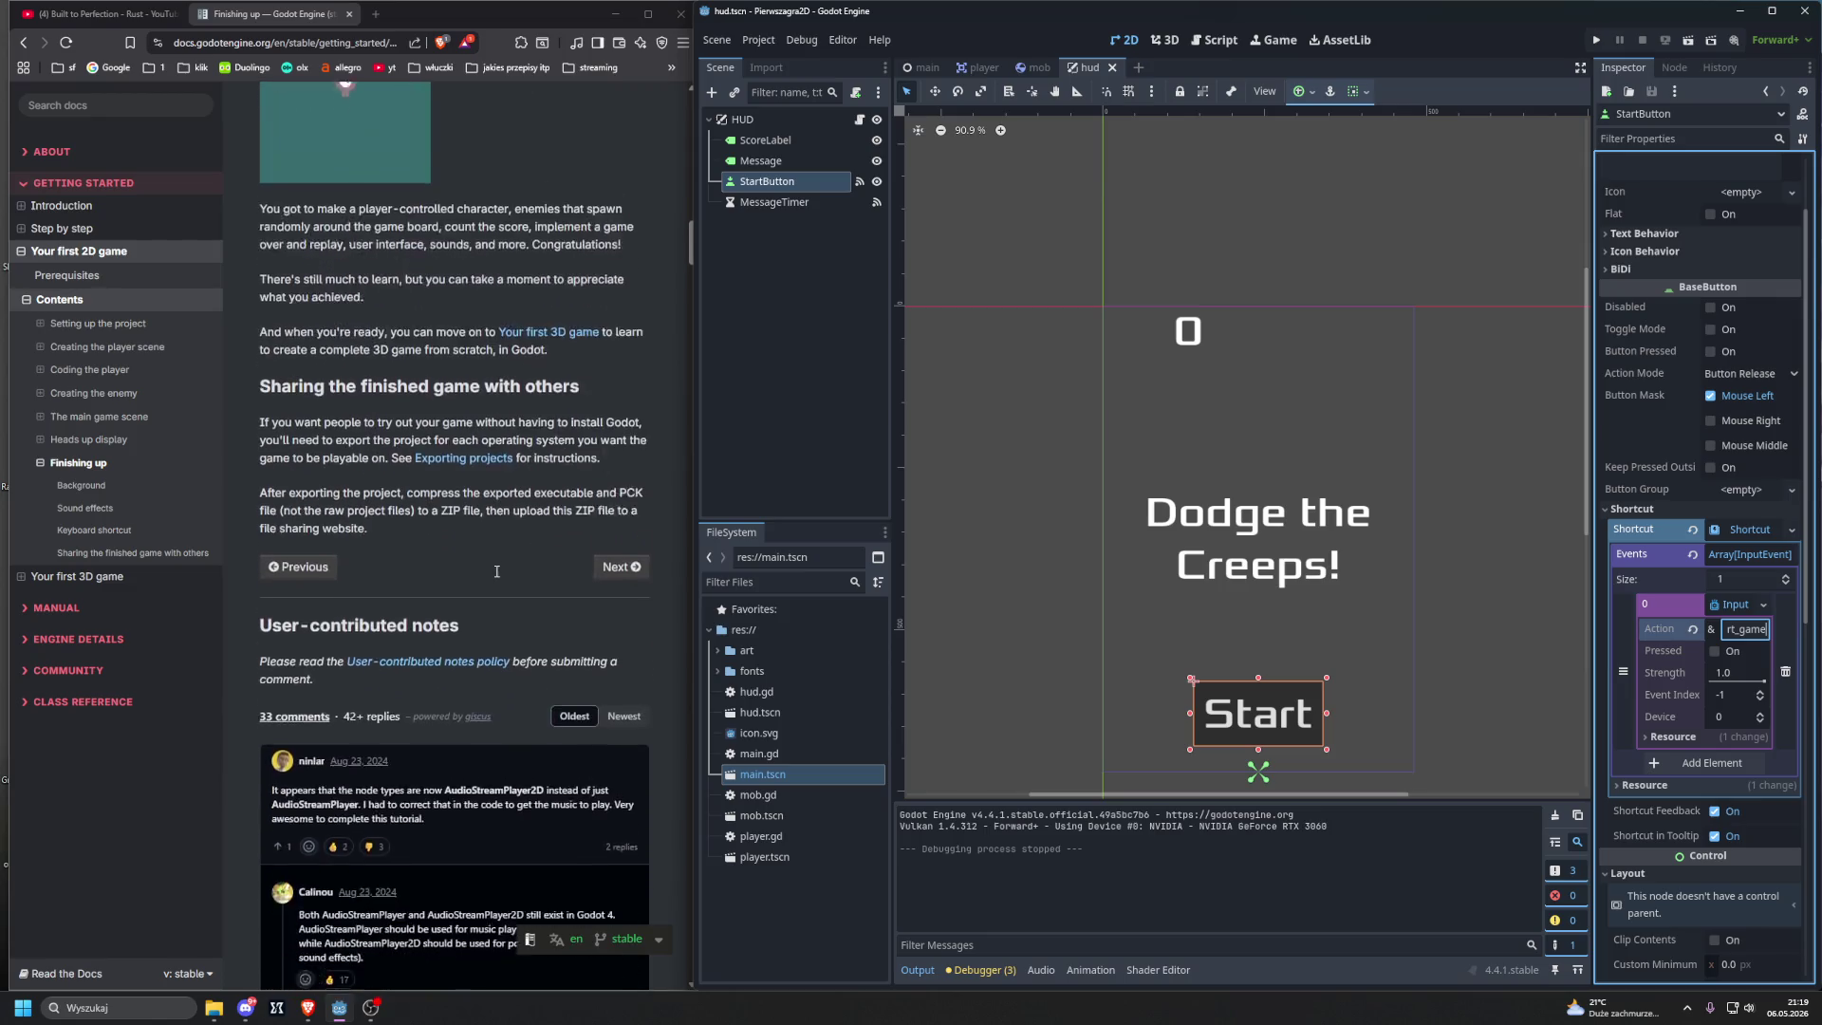
scroll(496, 572, down, 3)
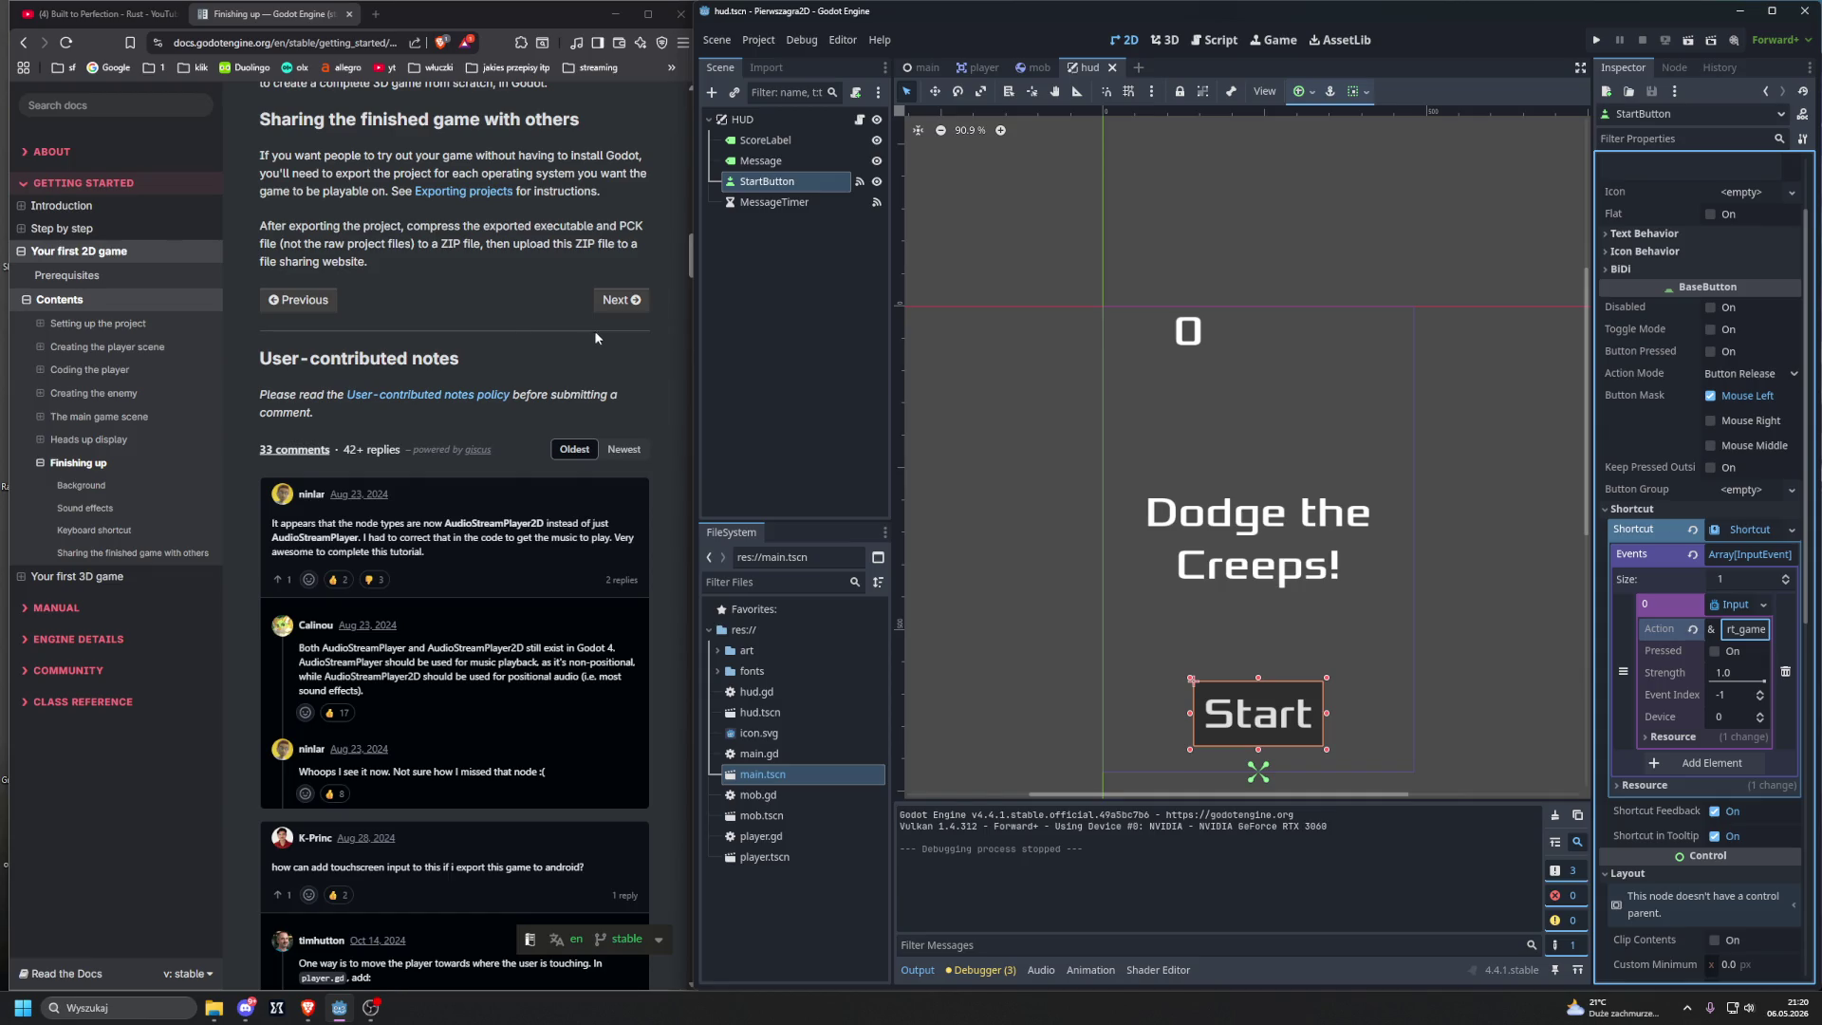
scroll(437, 463, down, 3)
scroll(434, 475, down, 1)
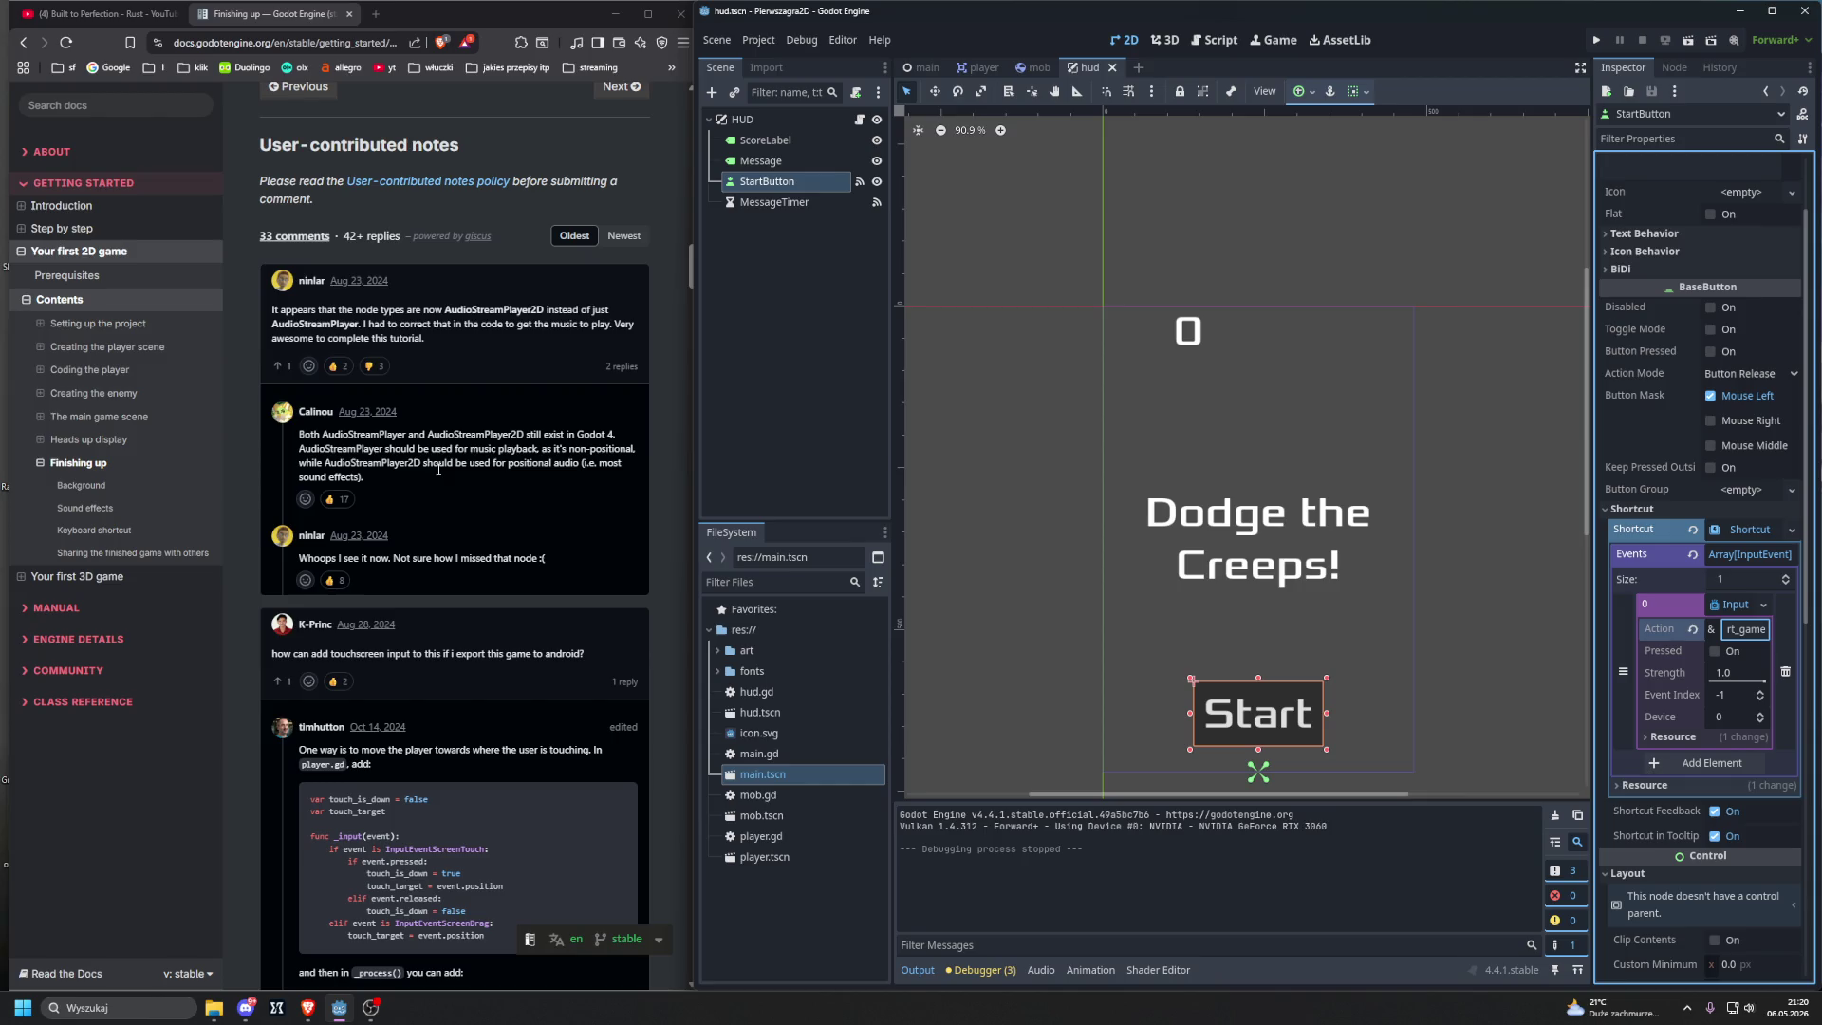
scroll(438, 469, down, 3)
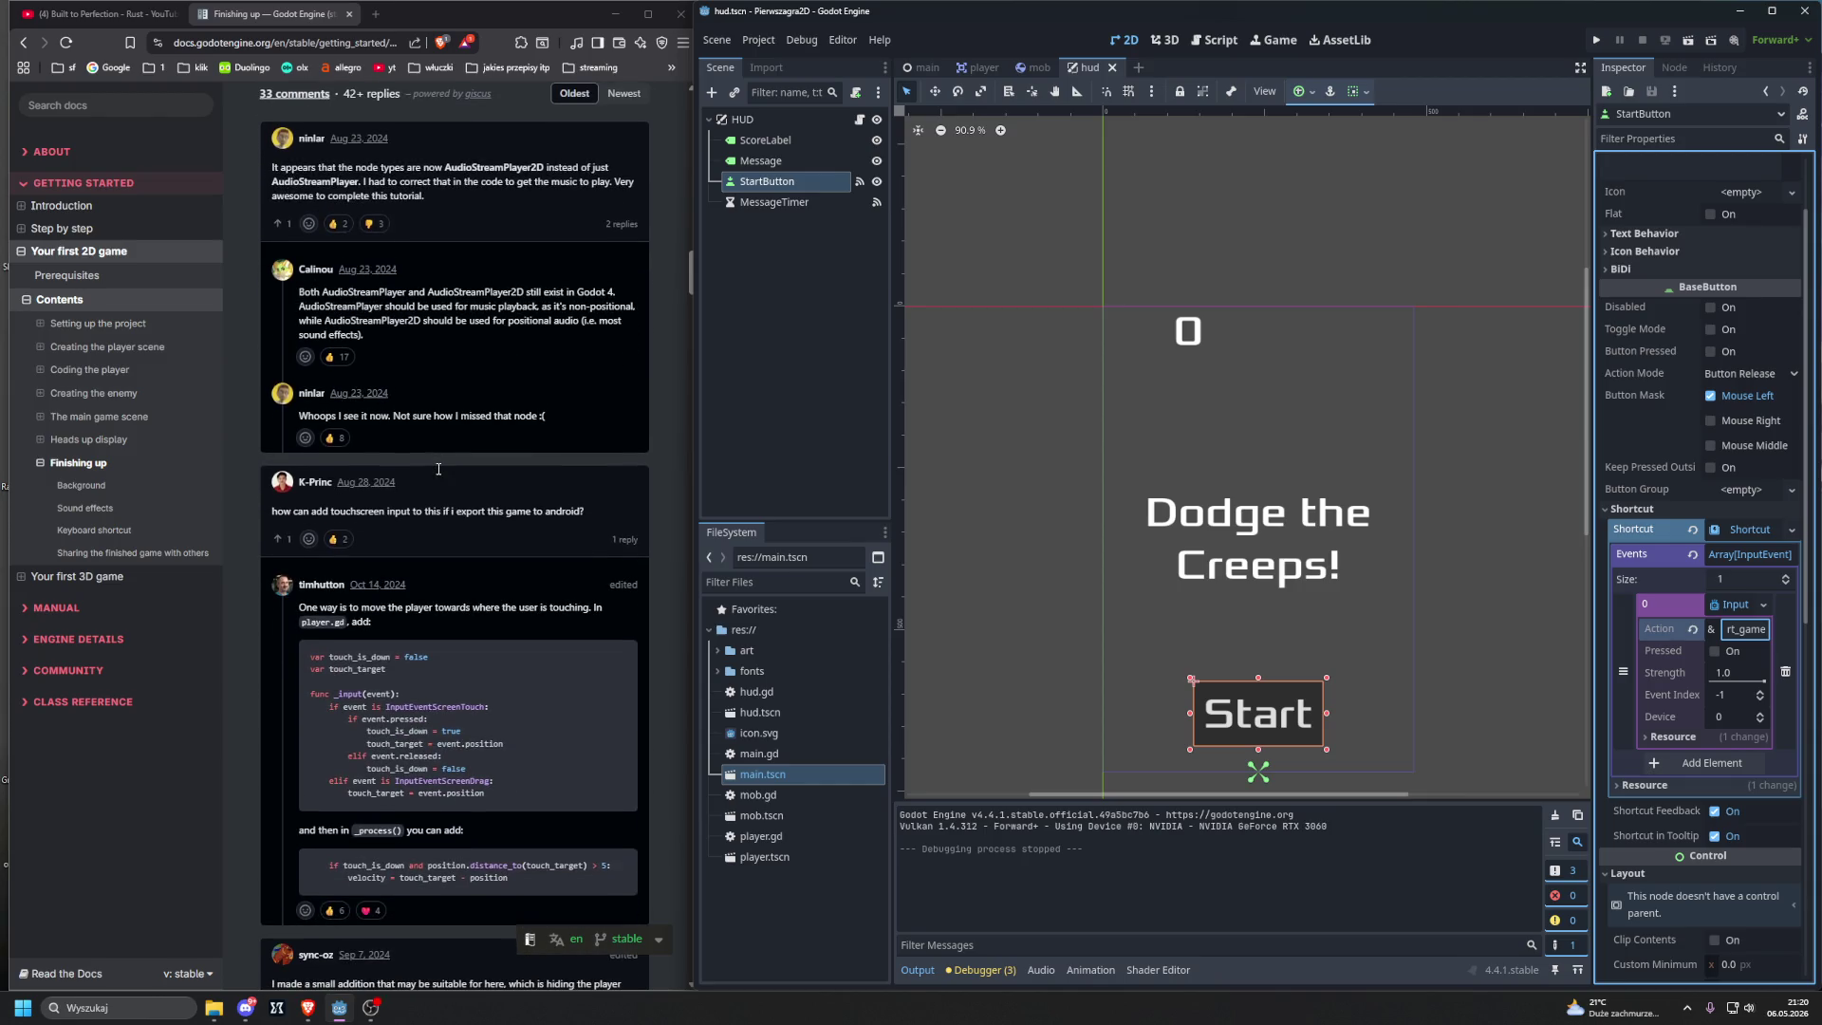
scroll(439, 469, down, 1)
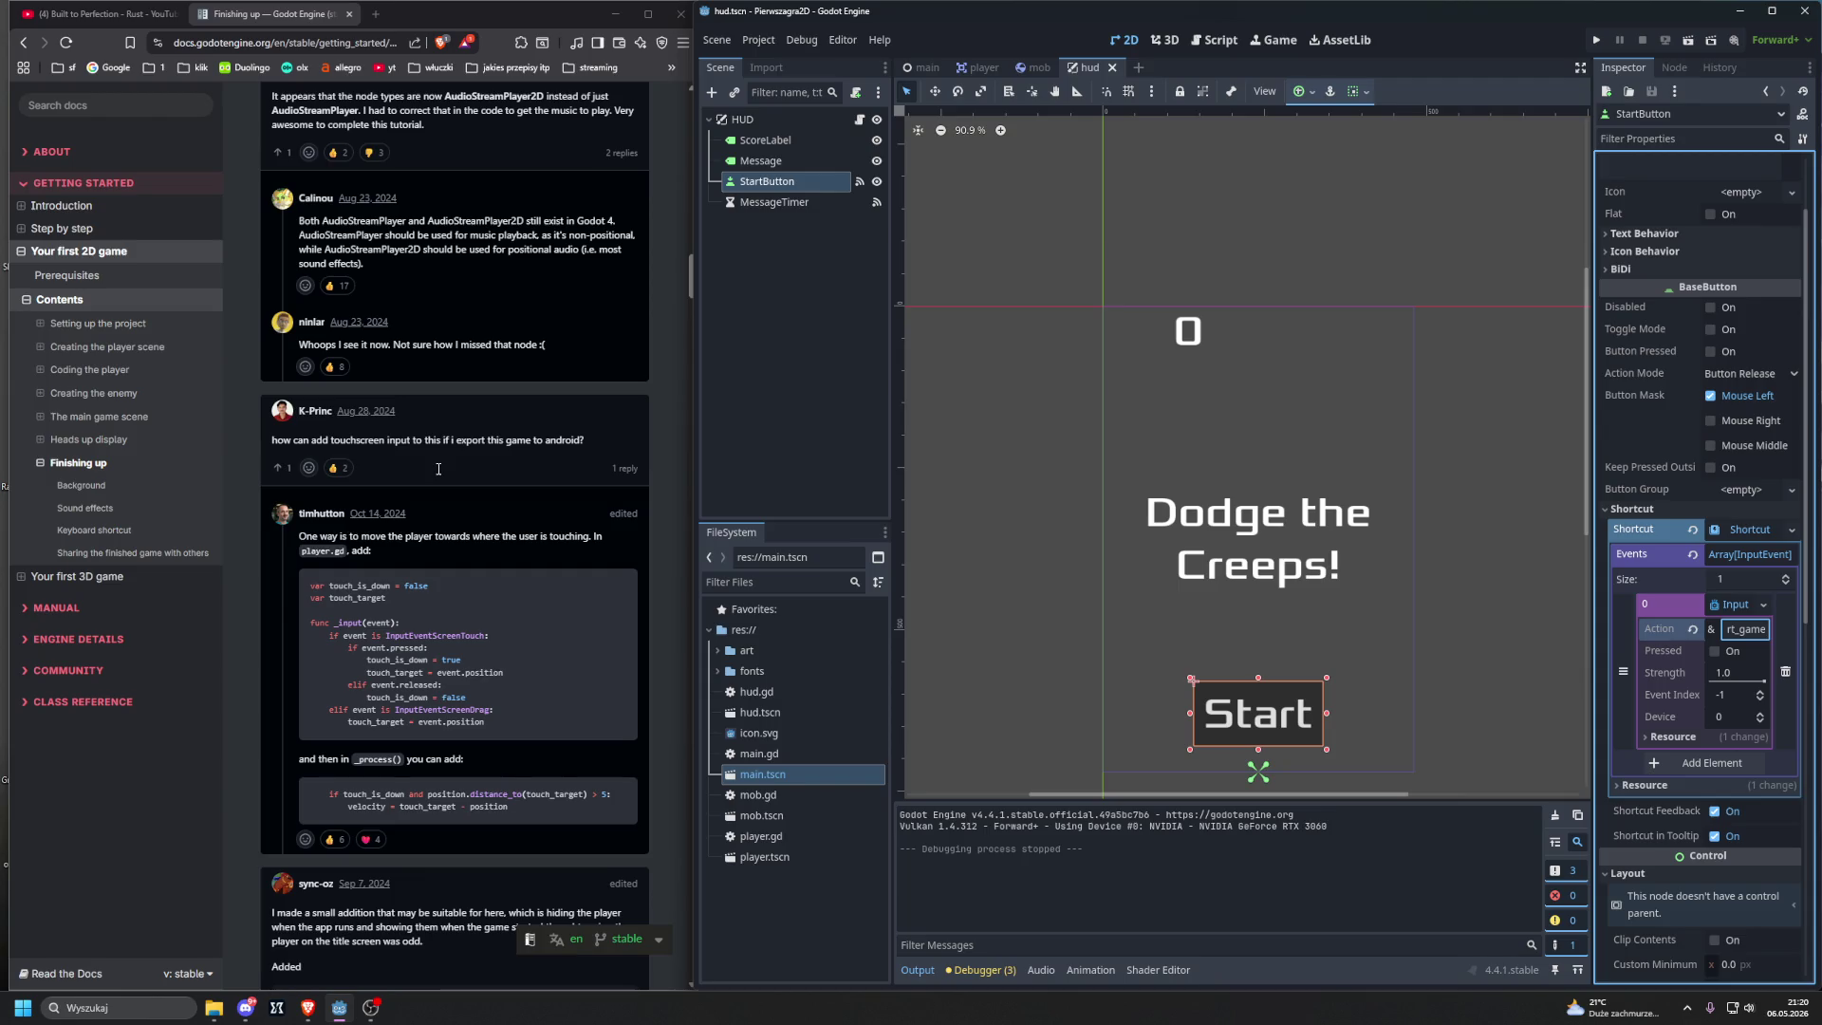